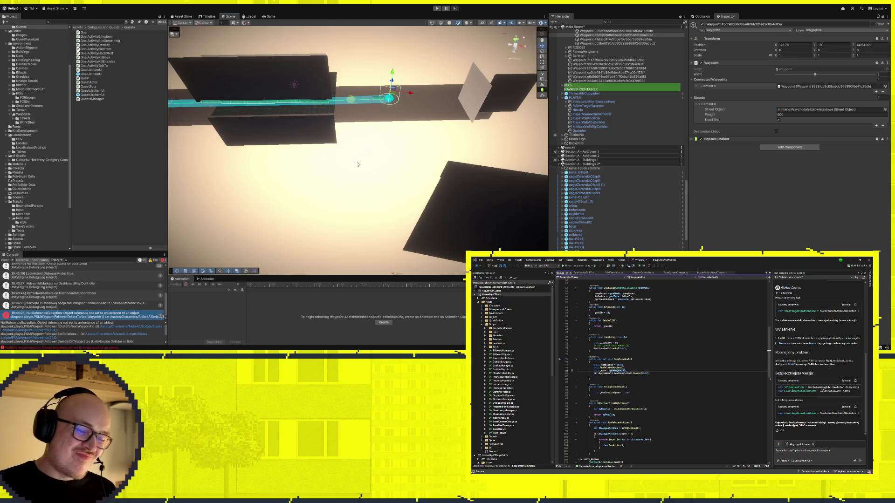
Select the Gabinet object, then bring up the Nocny nalot quest goal from the Quests database
left_click_drag(353, 148, 354, 152)
left_click(378, 101)
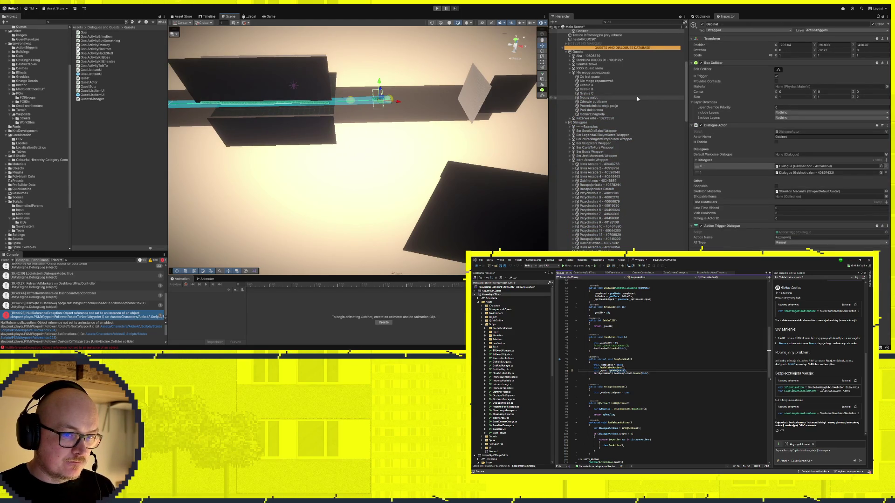
scroll(605, 192, "down", 5)
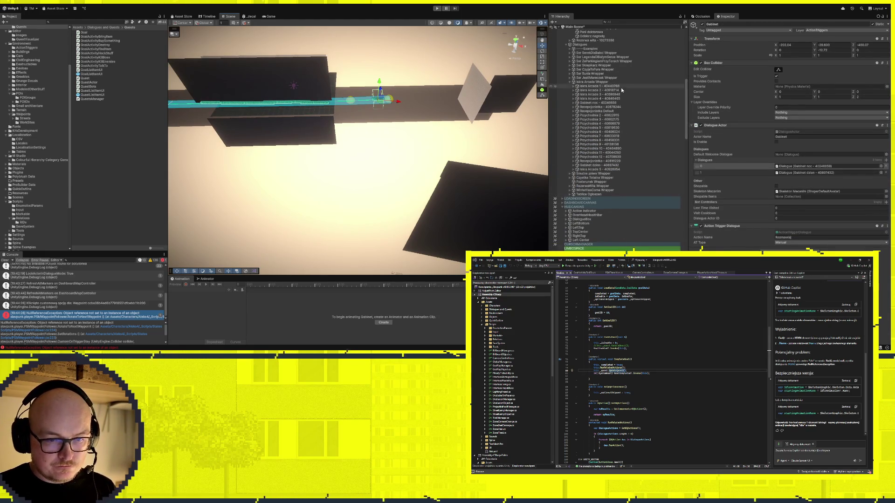
scroll(614, 154, "up", 4)
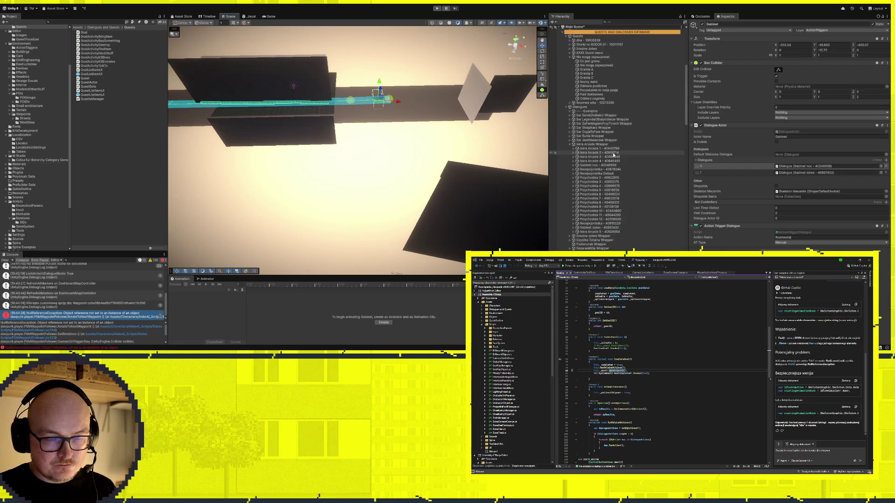
left_click(595, 83)
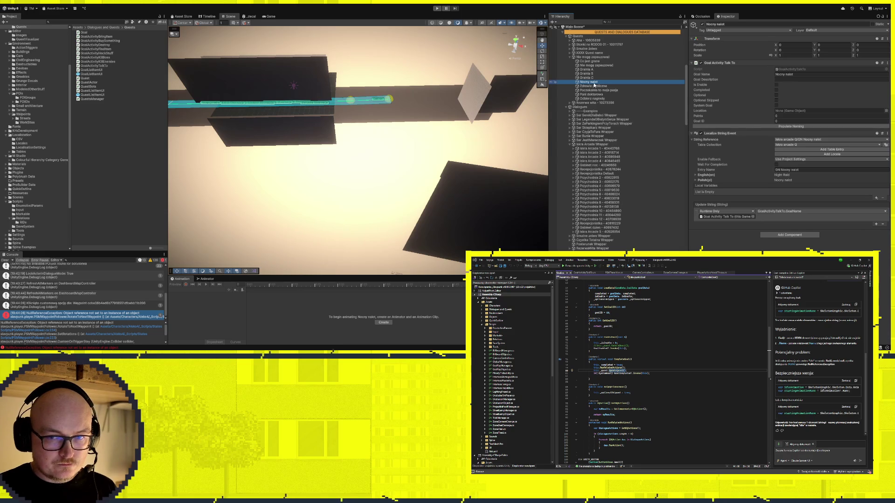
Give Nocny nalot a DQ Action Enable Dialogue linked to the Gabinet noc dialogue
left_click(586, 78)
left_click(785, 235)
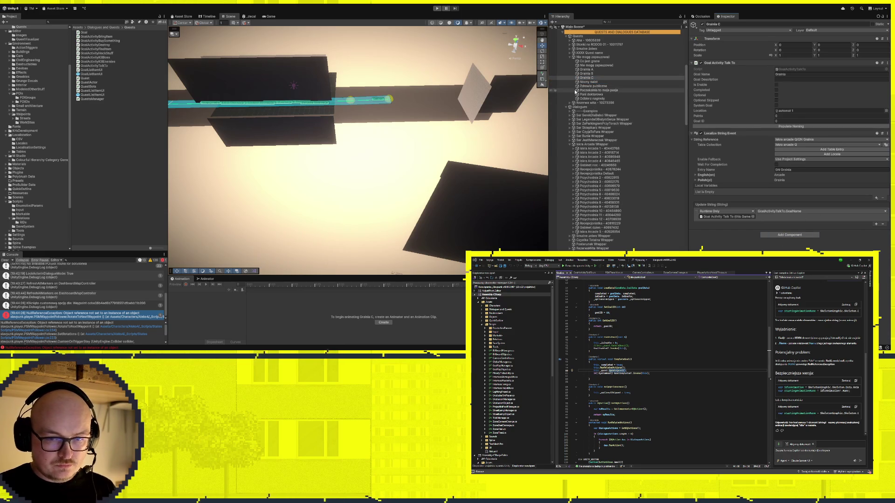
key("ctrl+z")
scroll(618, 200, "down", 3)
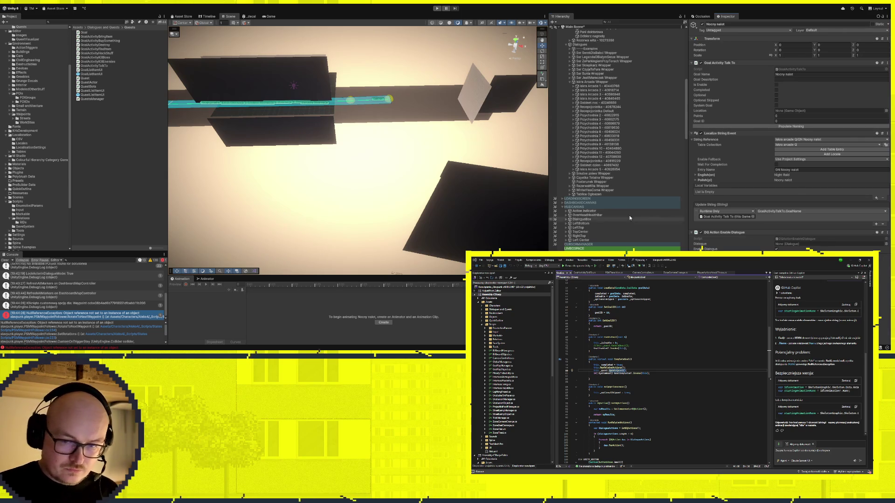
scroll(590, 118, "up", 5)
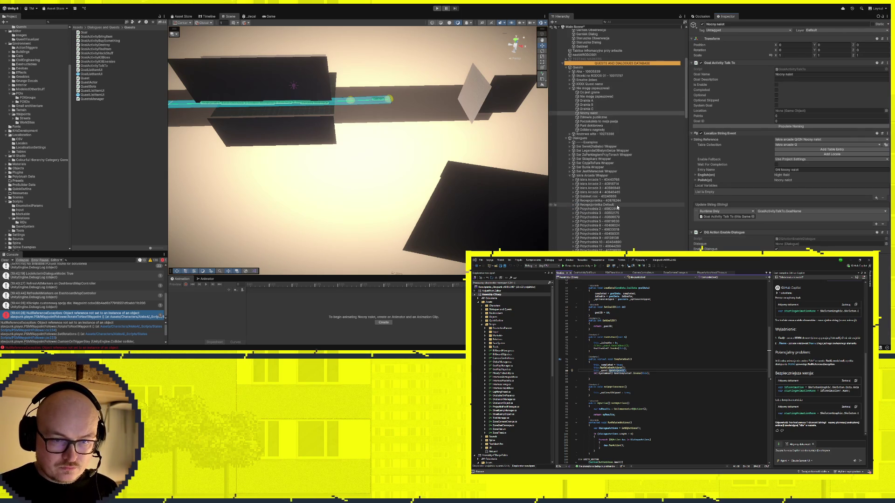
left_click_drag(595, 196, 830, 244)
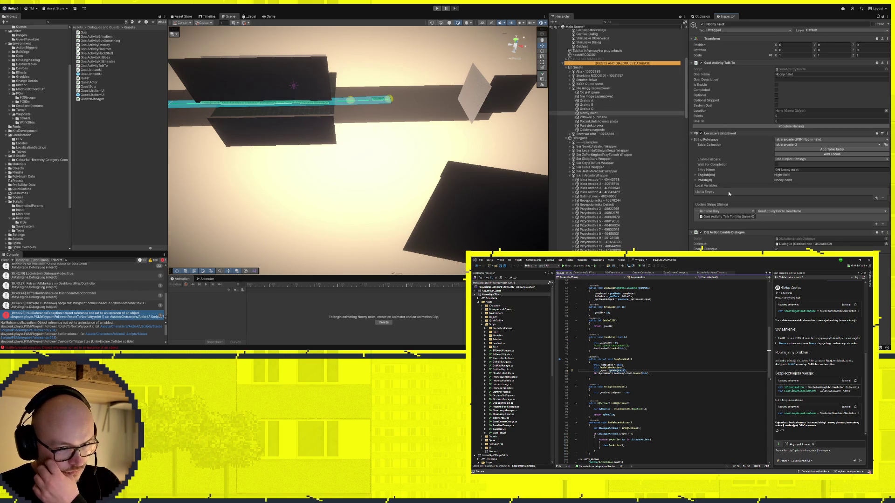
Add the same Enable Dialogue action to Grainia C, pointing at Gabinet noc
left_click(601, 108)
left_click(796, 240)
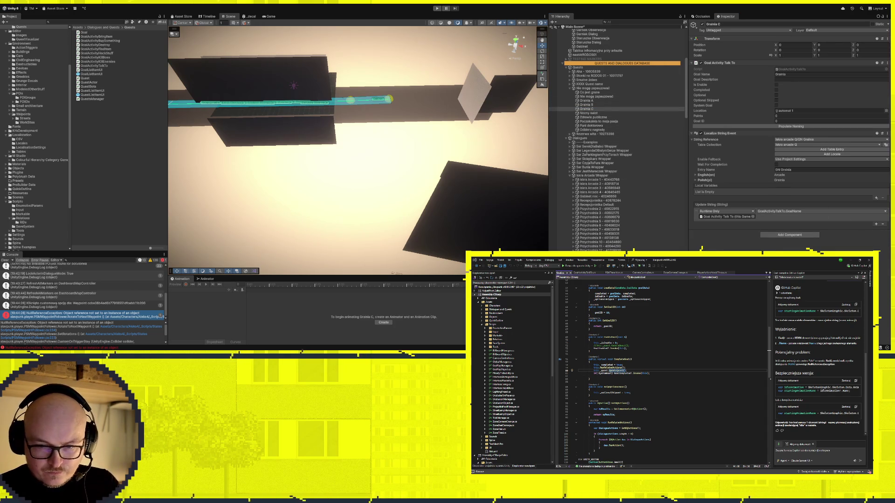
mouse_move(601, 197)
left_mouse_down()
mouse_move(742, 217)
mouse_move(788, 246)
left_mouse_up()
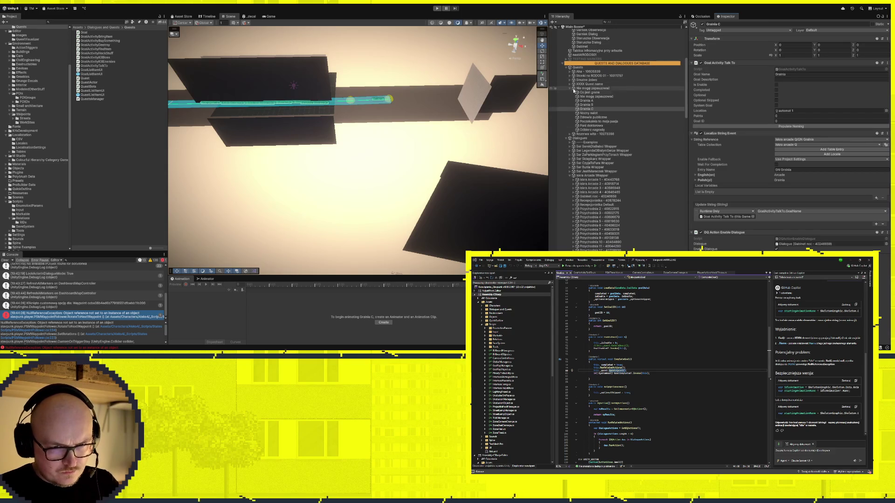
left_click(575, 134)
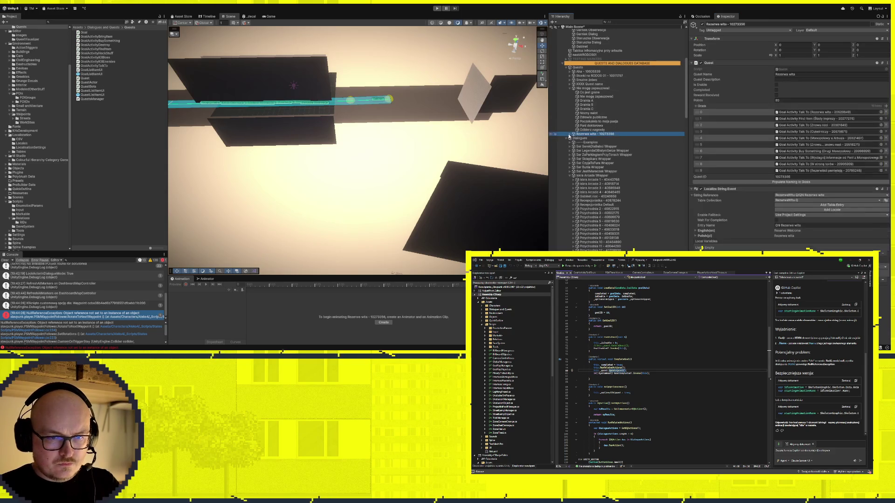
Review the Cukiernicy and Ślady imprezy goals, then select Gabinet in the Scene view
left_click(571, 134)
left_click(602, 151)
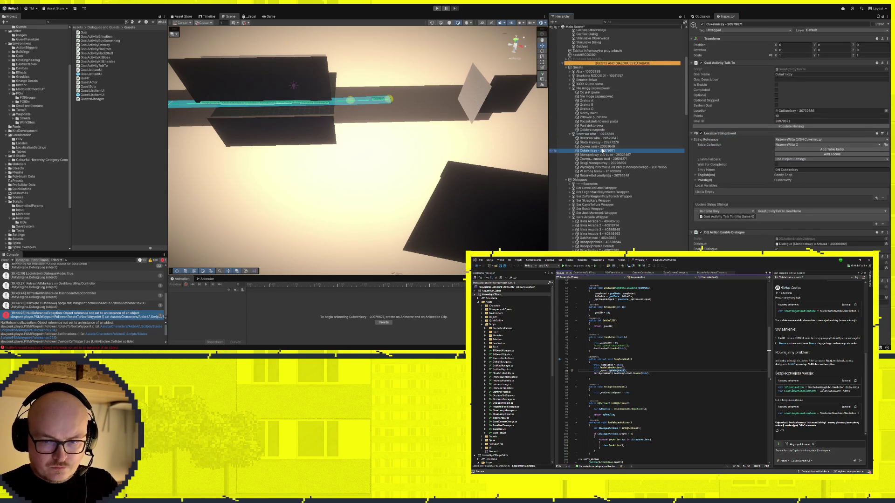
left_click(594, 143)
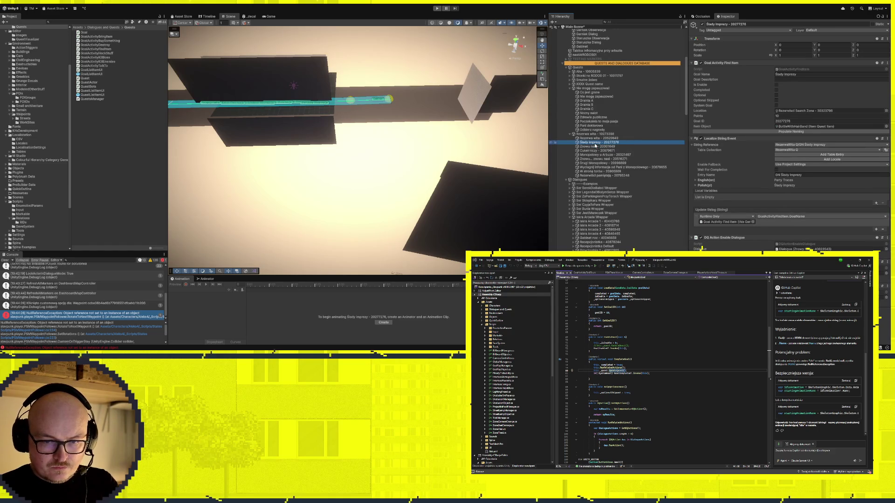
left_click(573, 135)
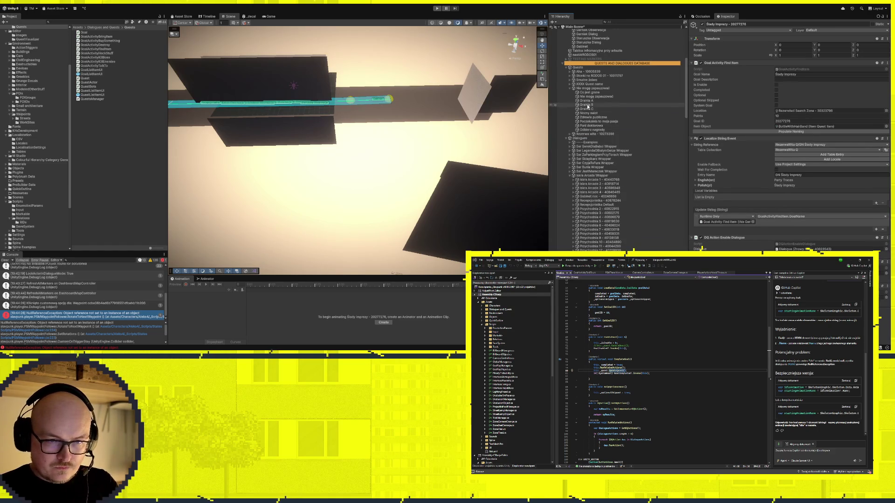
left_click(588, 109)
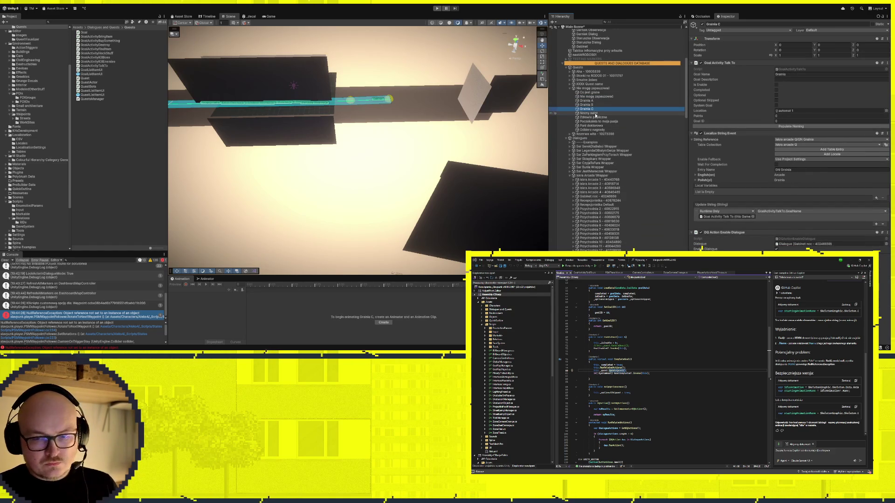
left_click(588, 114)
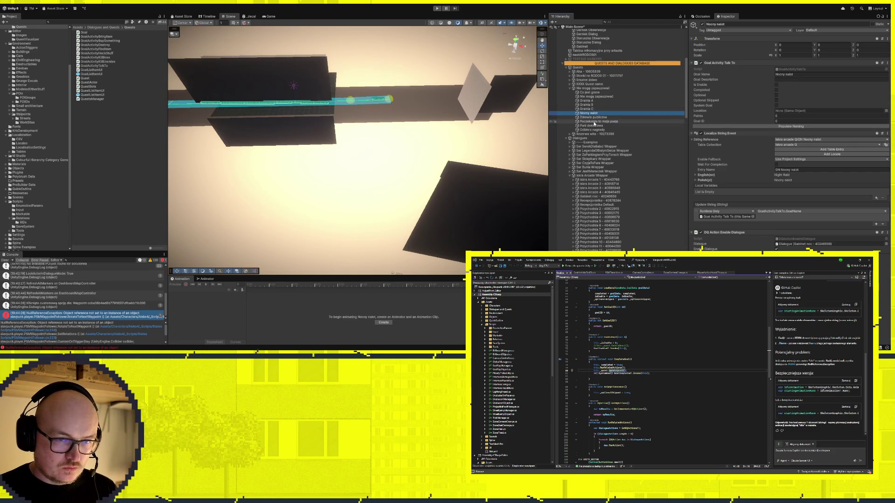
left_click(377, 101)
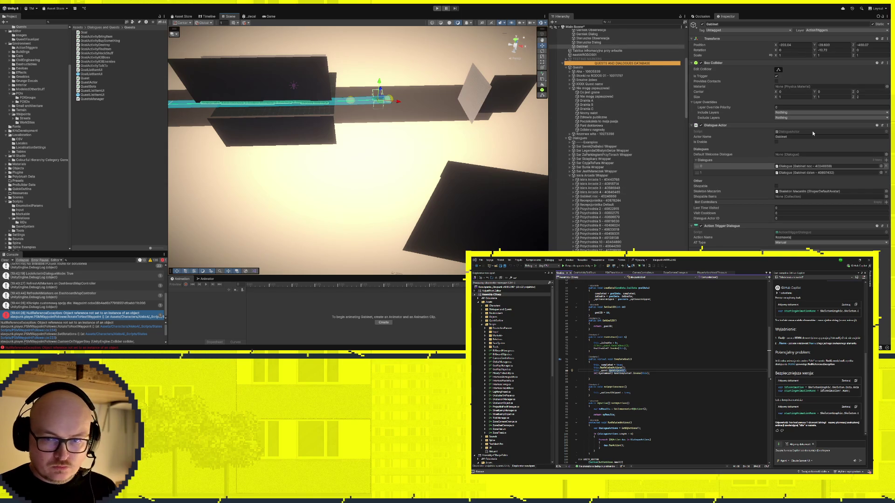
Check Gabinet noc's Player Monologue setting, reselect Gabinet, and start play mode
left_click(803, 166)
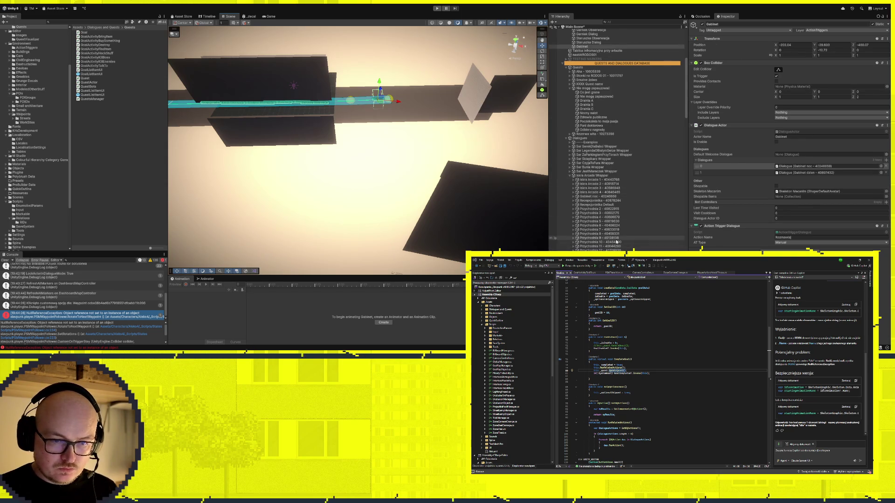
left_click(602, 196)
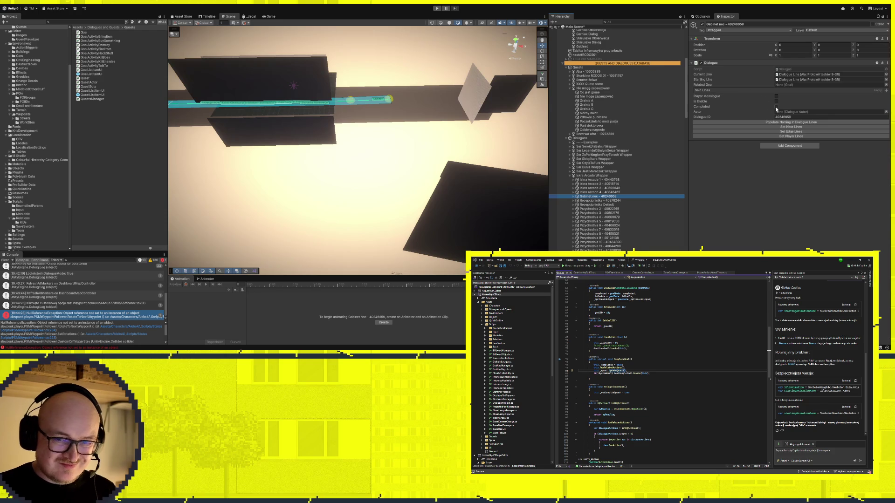
left_click(776, 97)
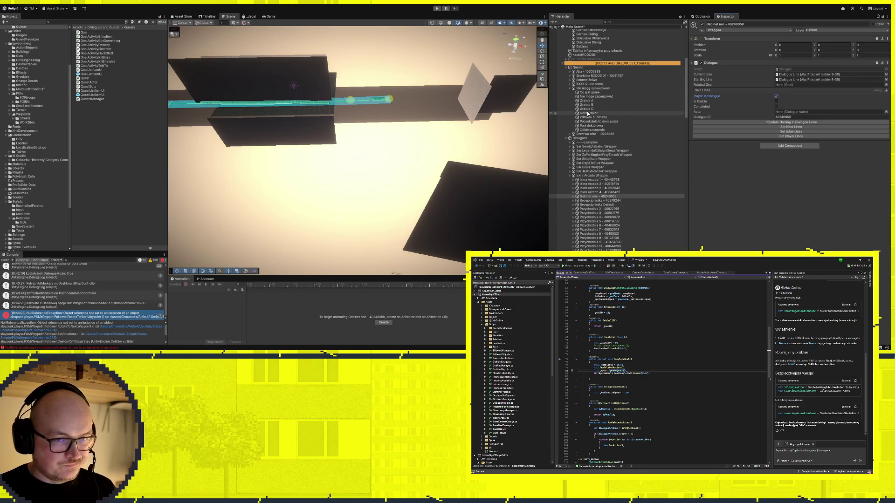
left_click(384, 101)
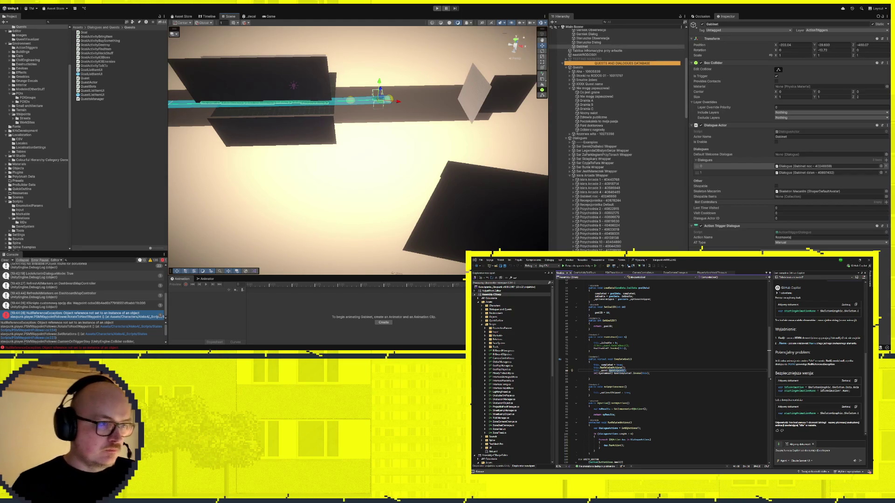
left_click(438, 8)
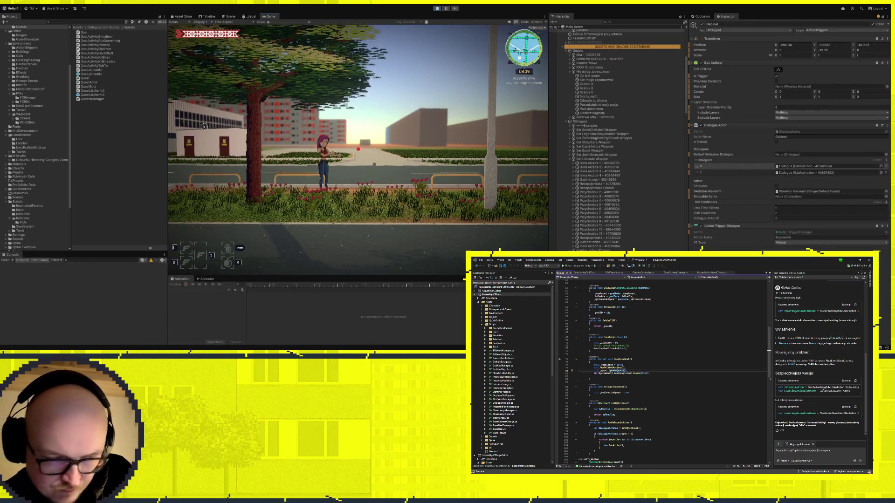
Run the character from the Sacharoza kiosk past the white apartment block and NPCs to the grey walls
key("w")
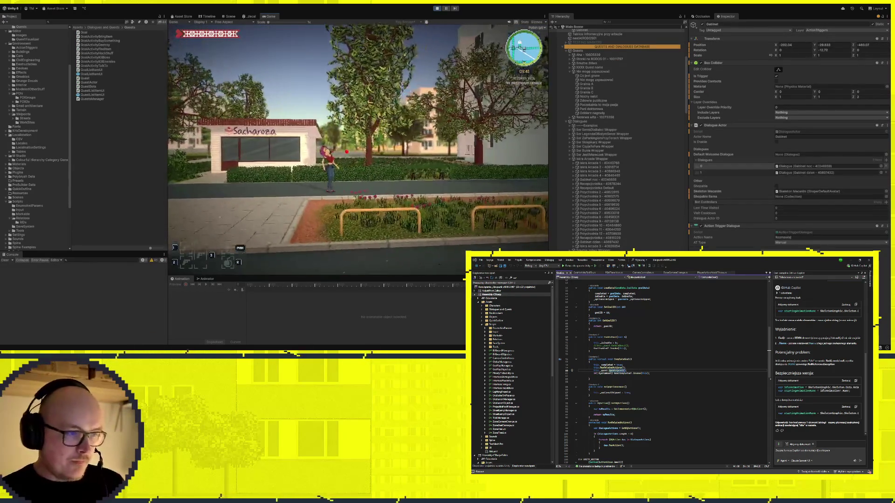
key("a")
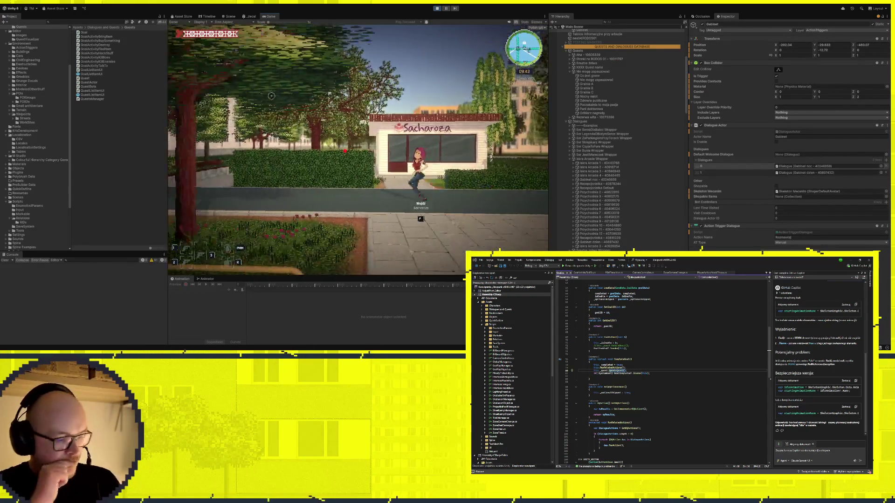
key("w")
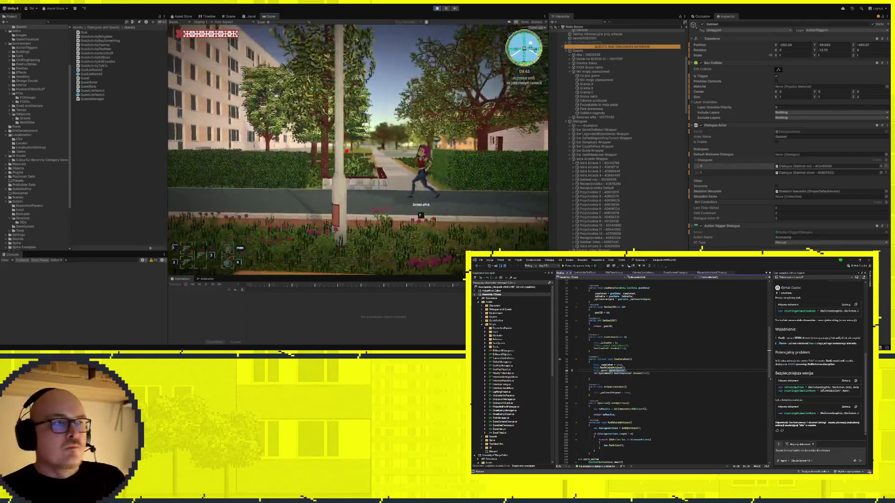
key("d")
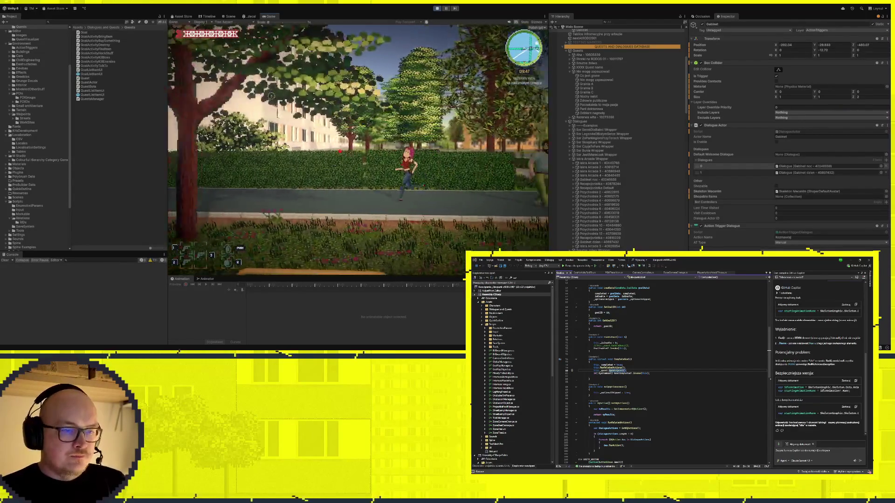
key("a")
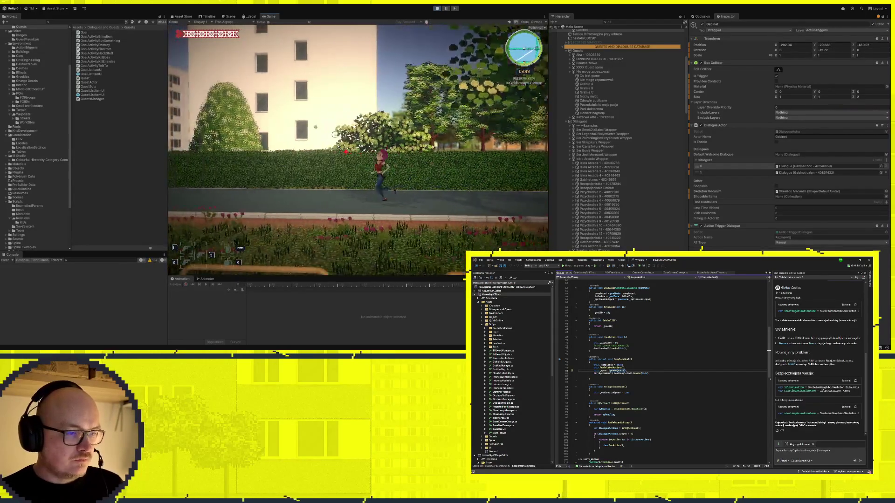
key("a")
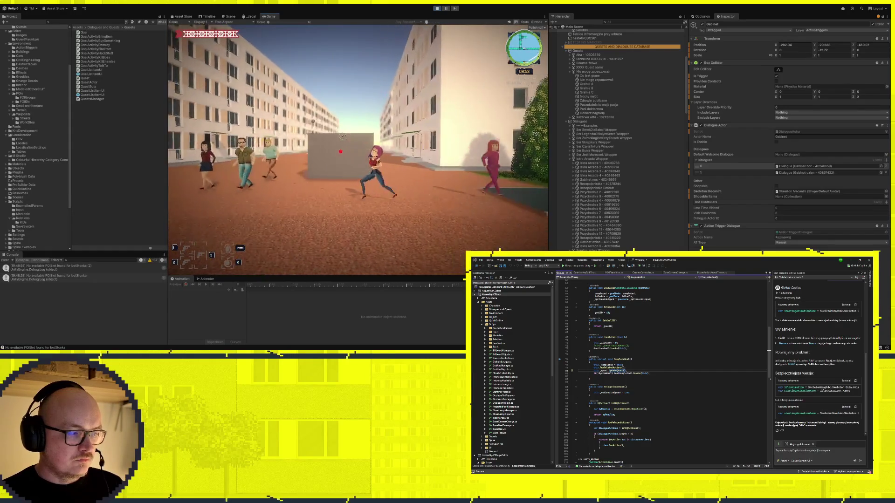
key("a")
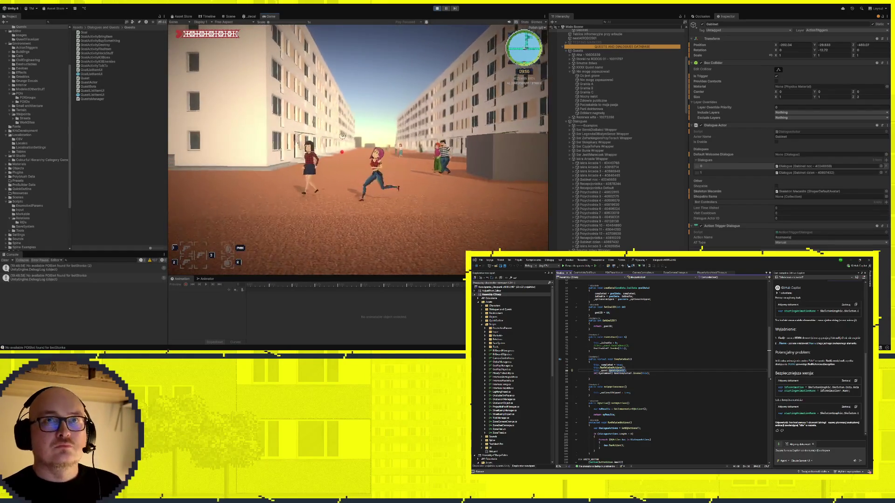
key("w")
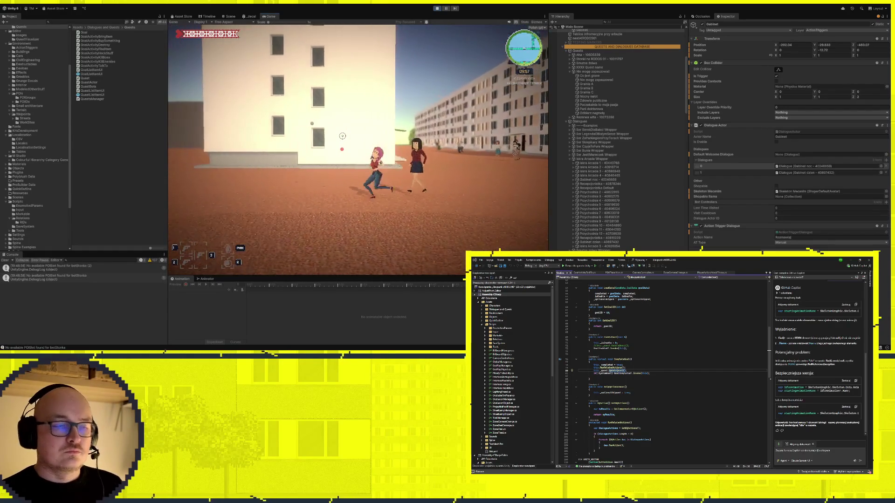
key("w")
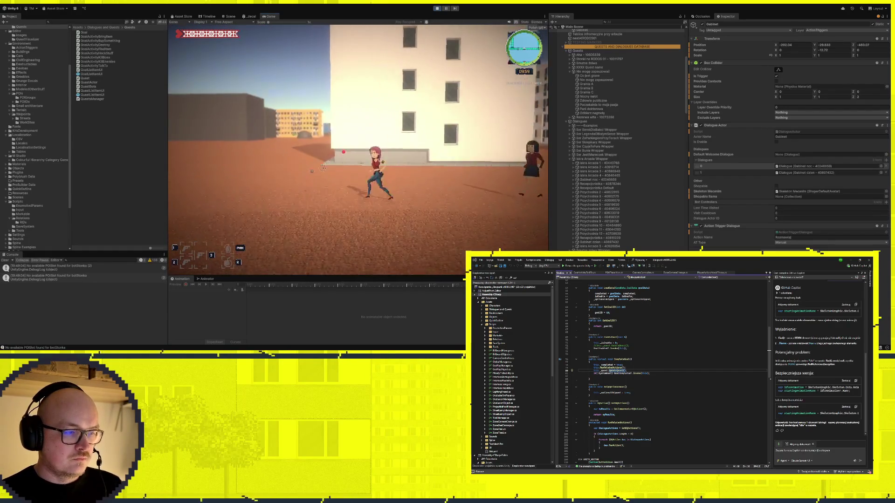
key("w")
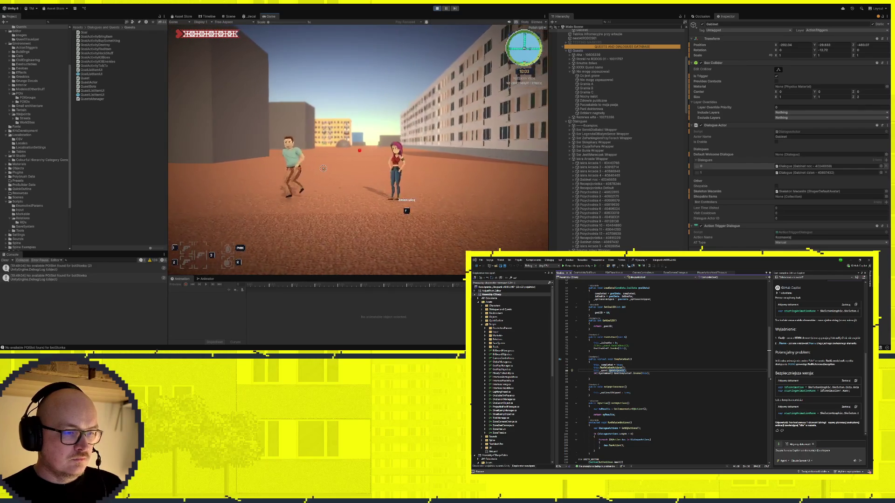
key("w")
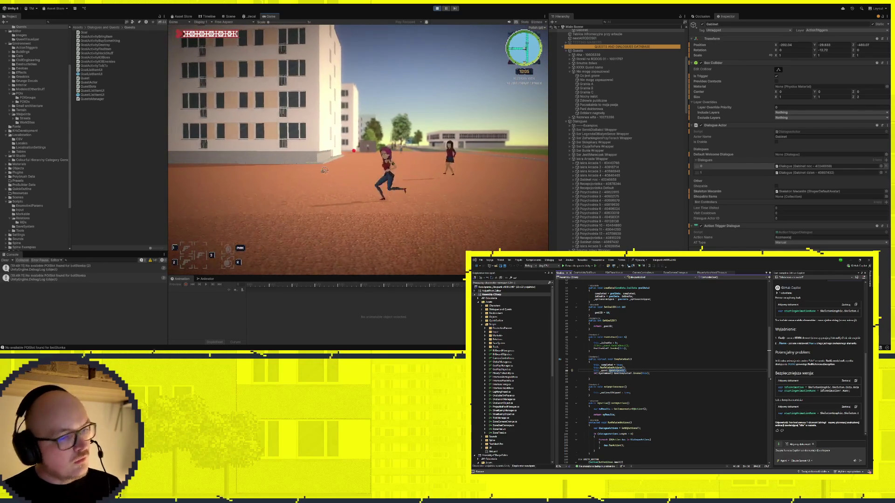
key("w")
key("w")
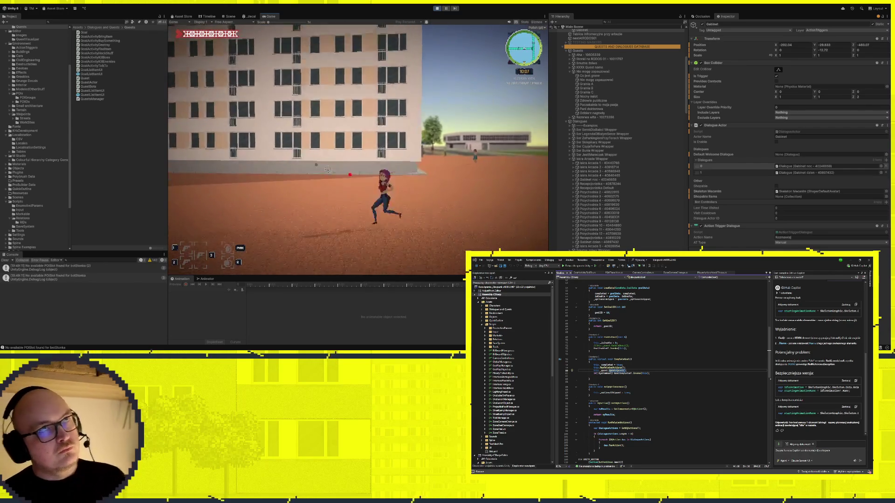
key("w")
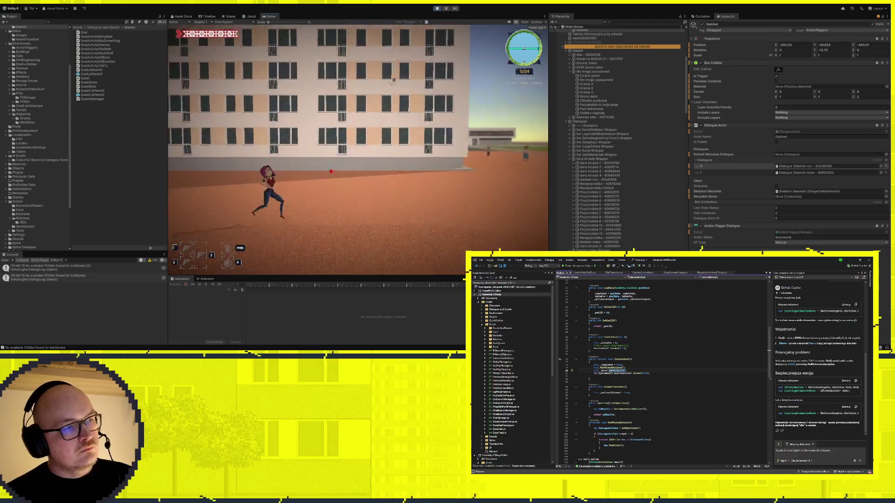
key("w")
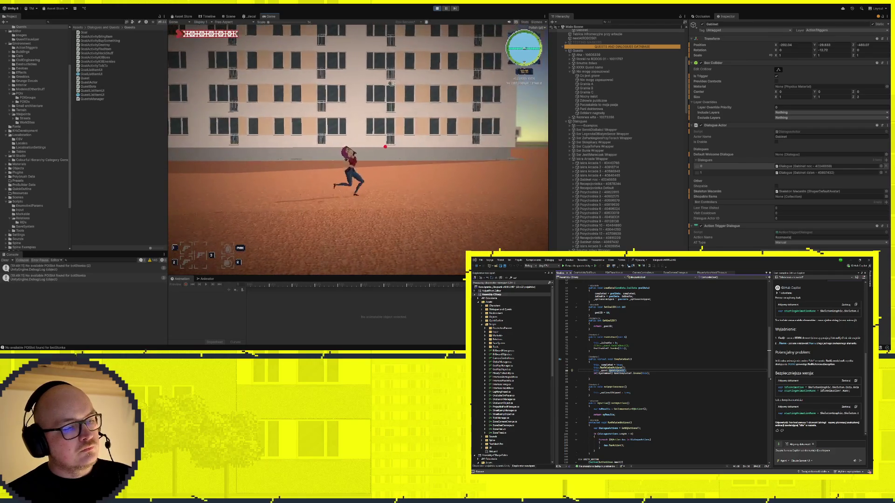
key("w")
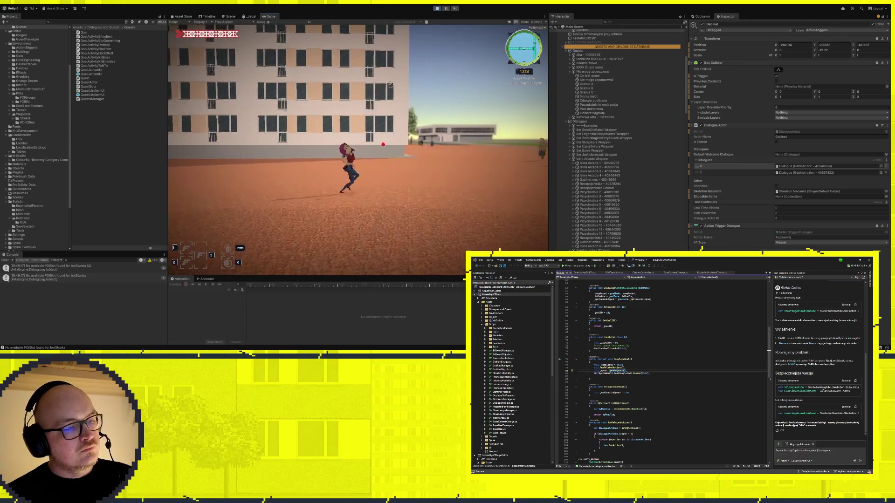
key("w")
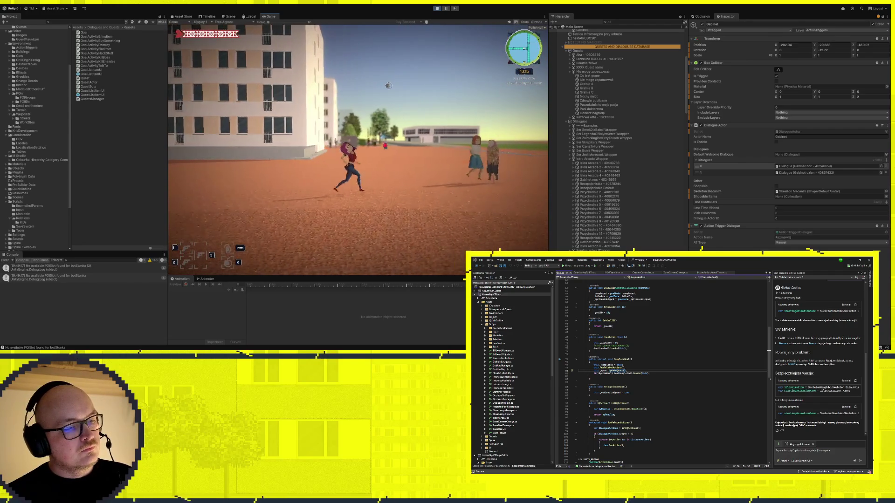
key("w")
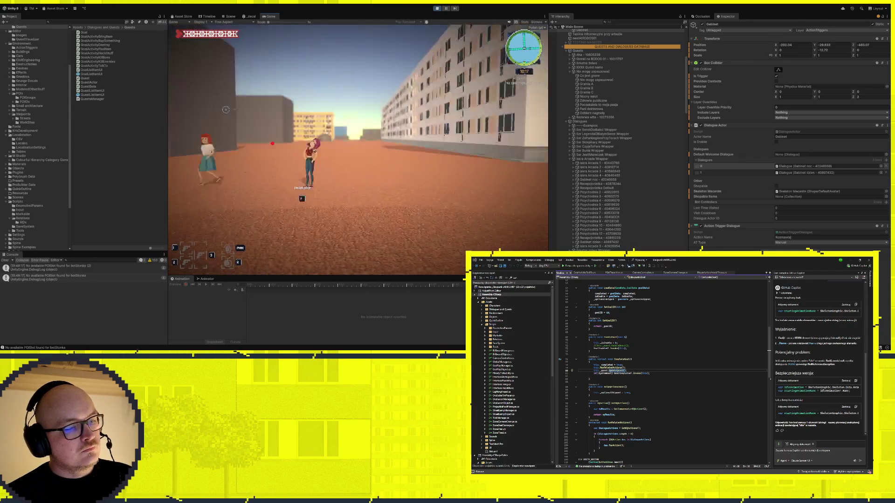
key("w")
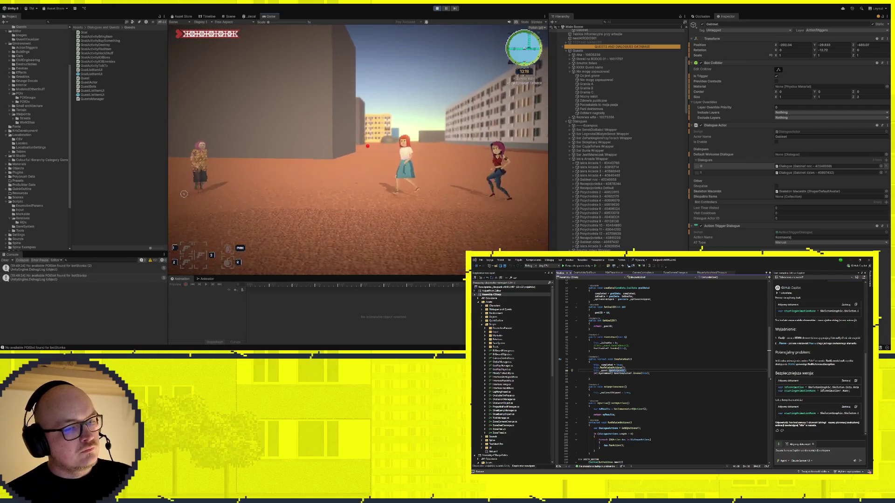
key("w")
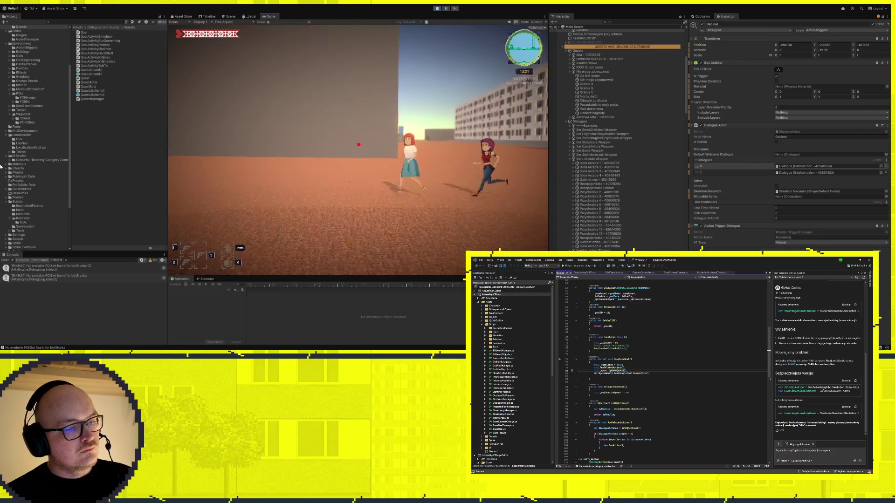
key("w")
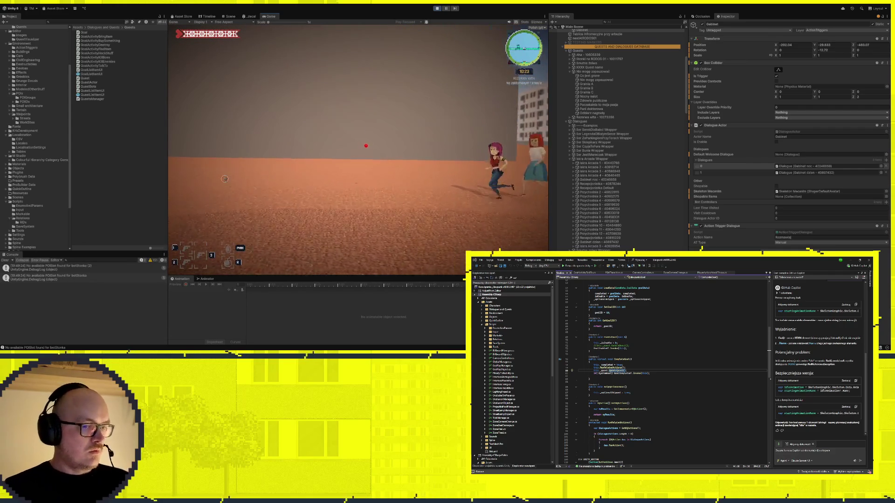
key("w")
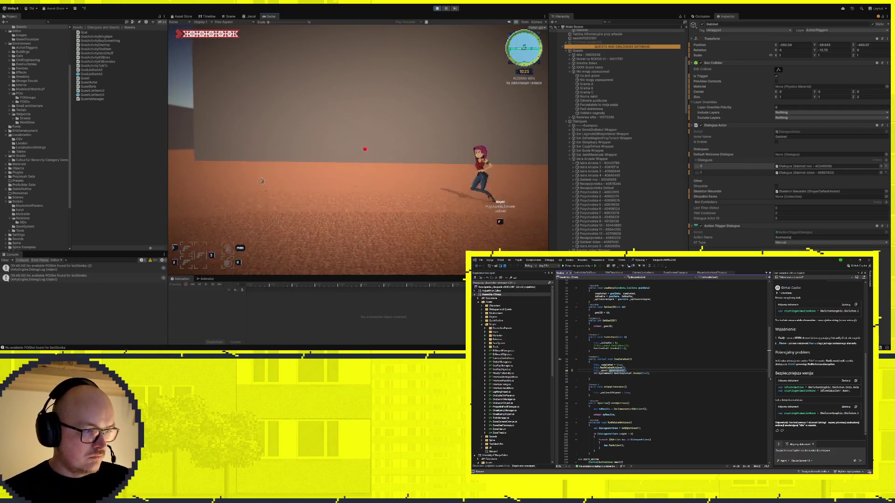
key("w")
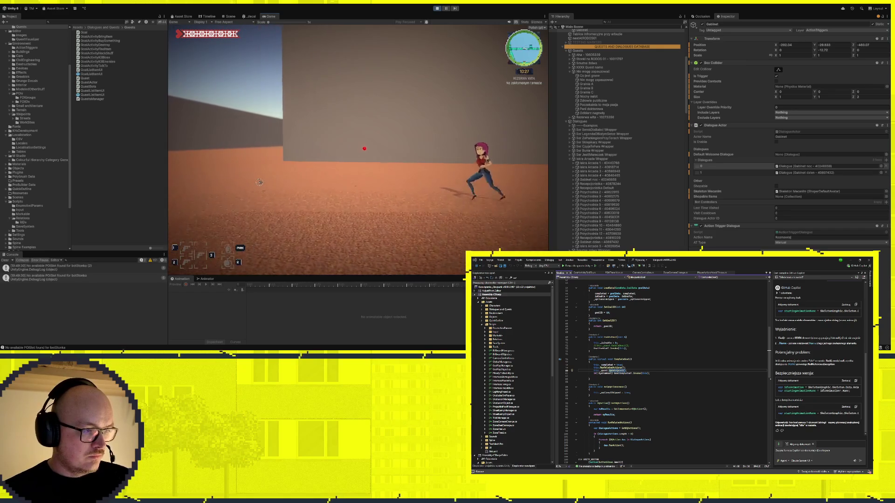
key("w")
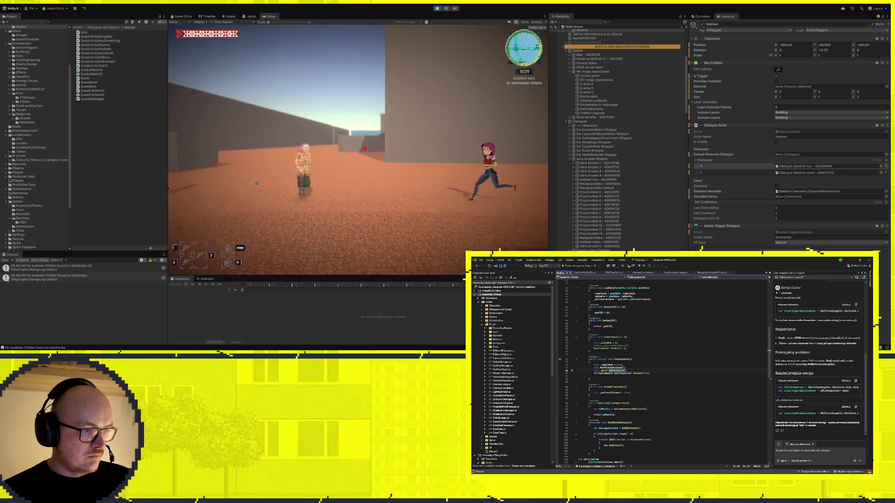
key("w")
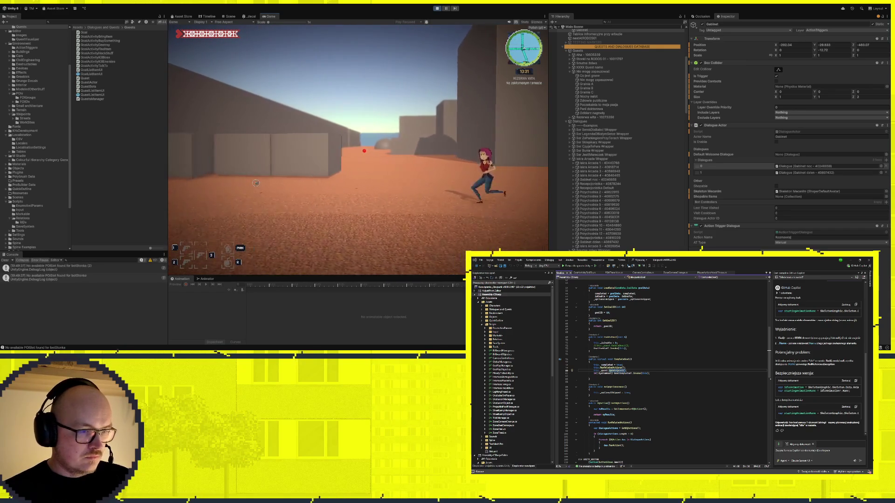
key("w")
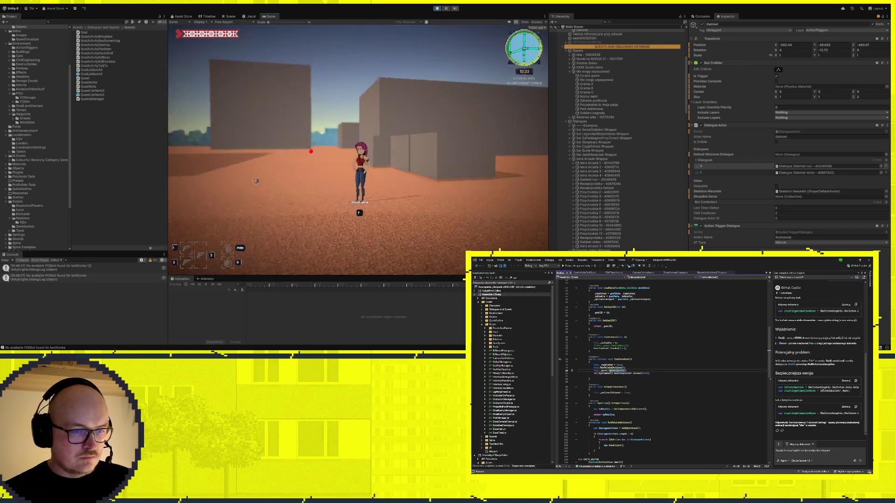
key("w")
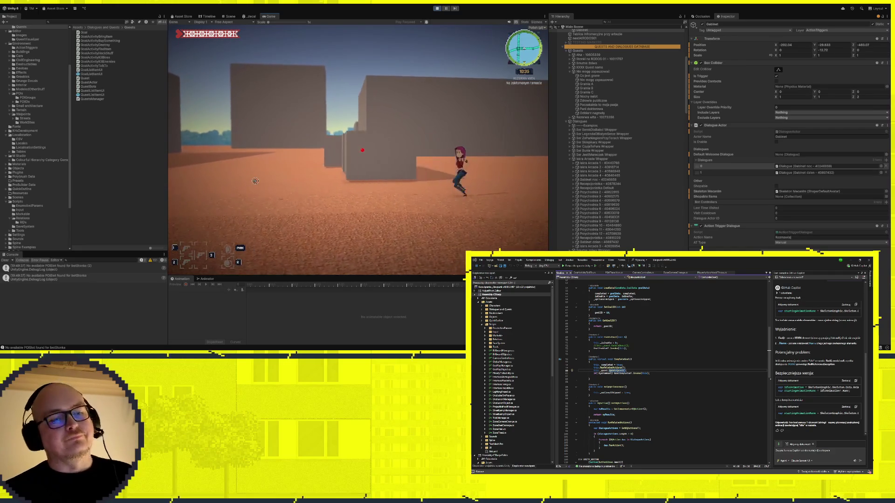
key("w")
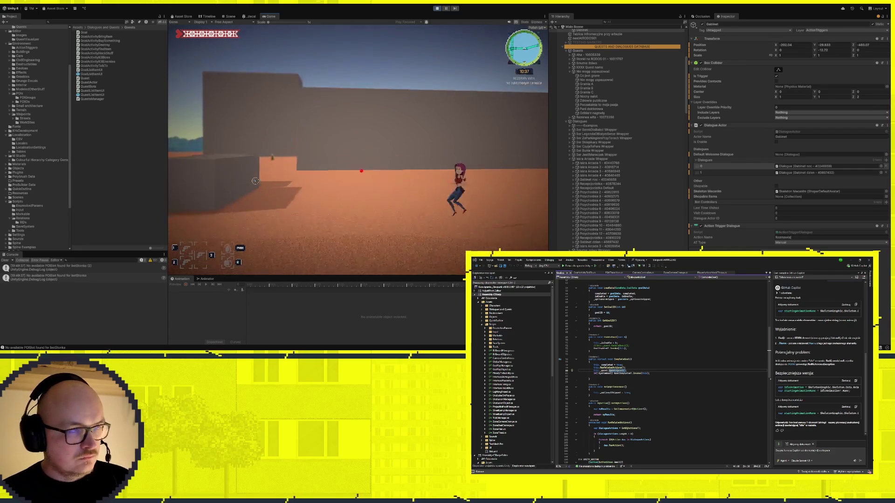
key("w")
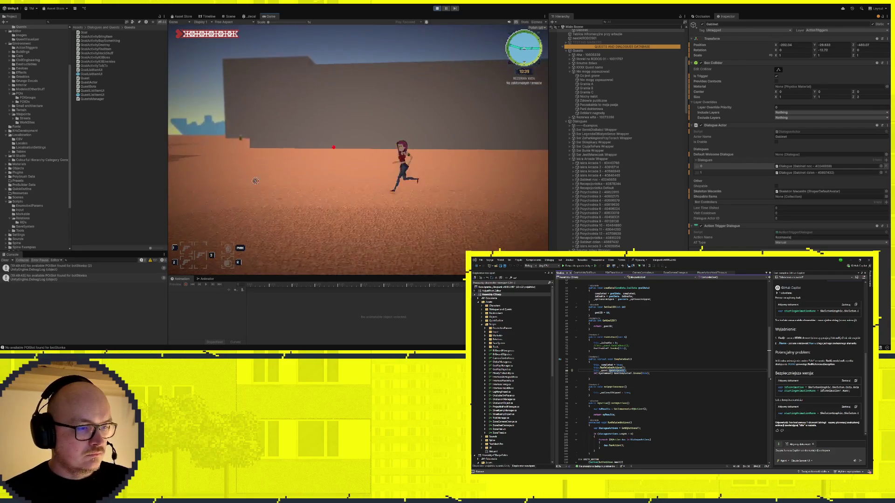
key("w")
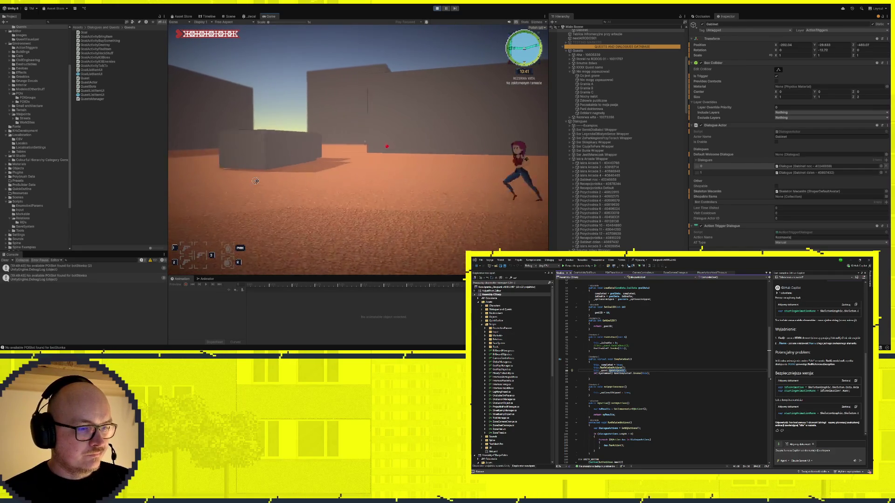
key("w")
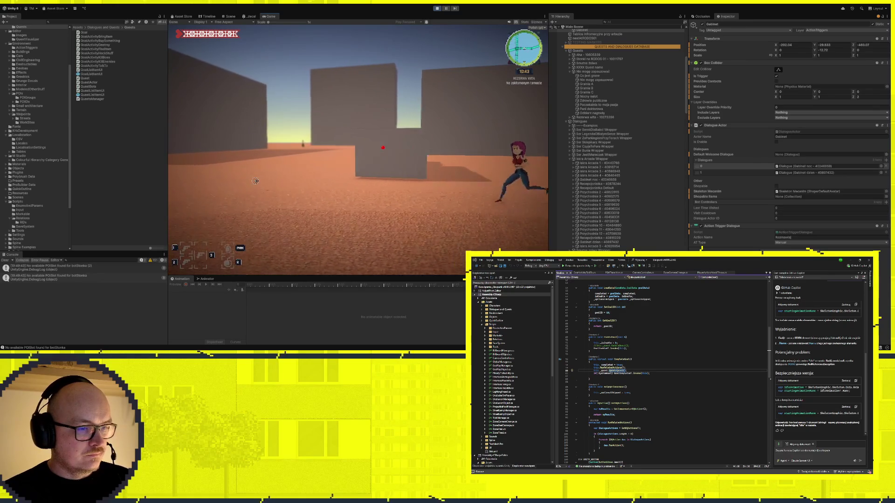
key("w")
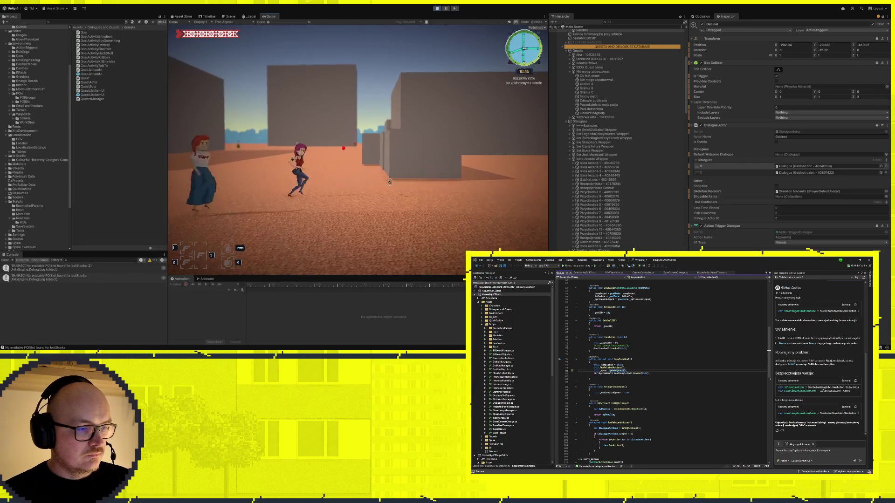
key("w")
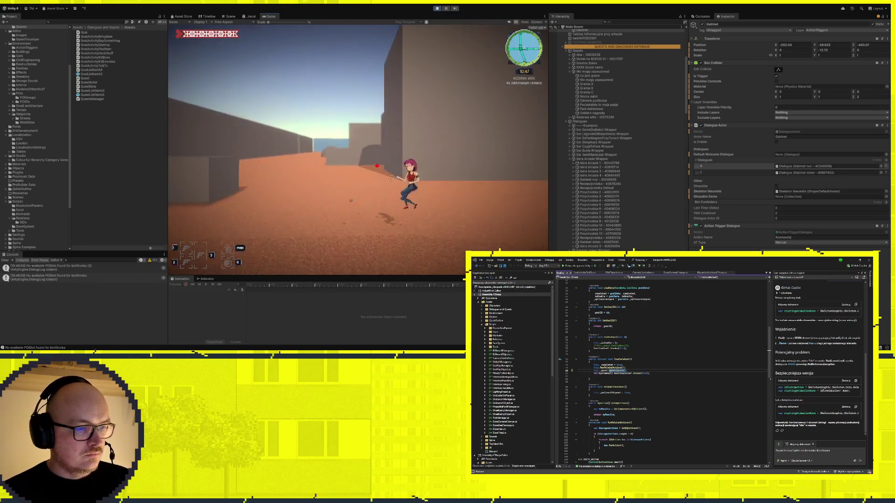
key("w")
key("w")
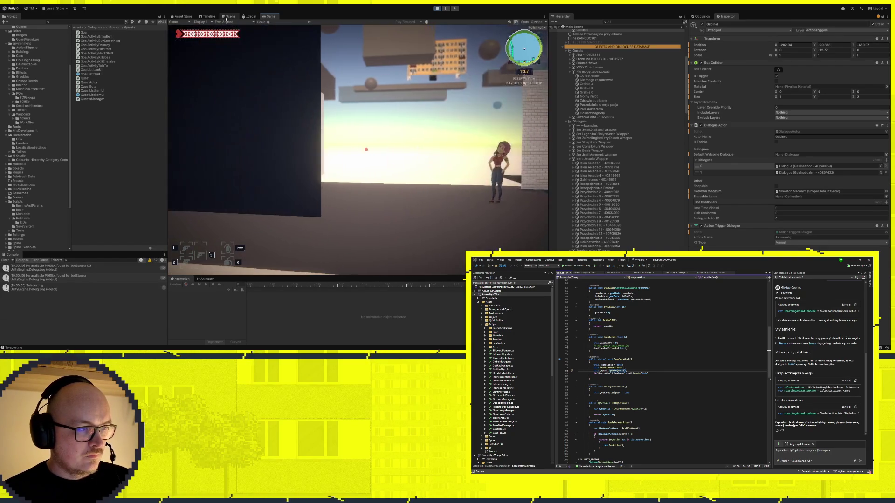
Select the Recepcjonistka NPC in the Scene view, then resume the running game
key("ctrl+1")
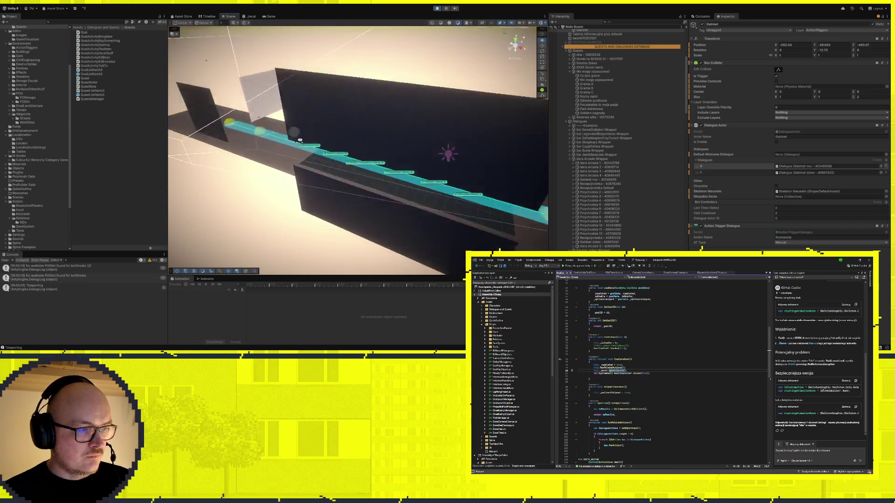
left_click(353, 114)
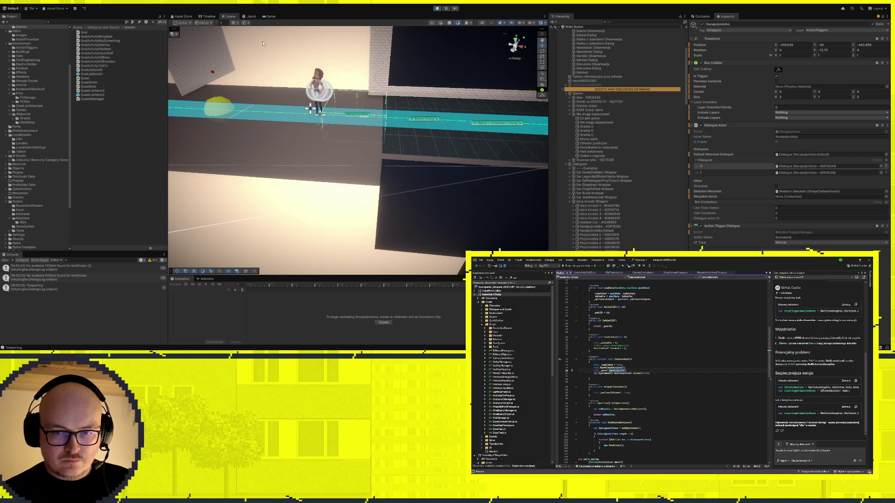
left_click(270, 17)
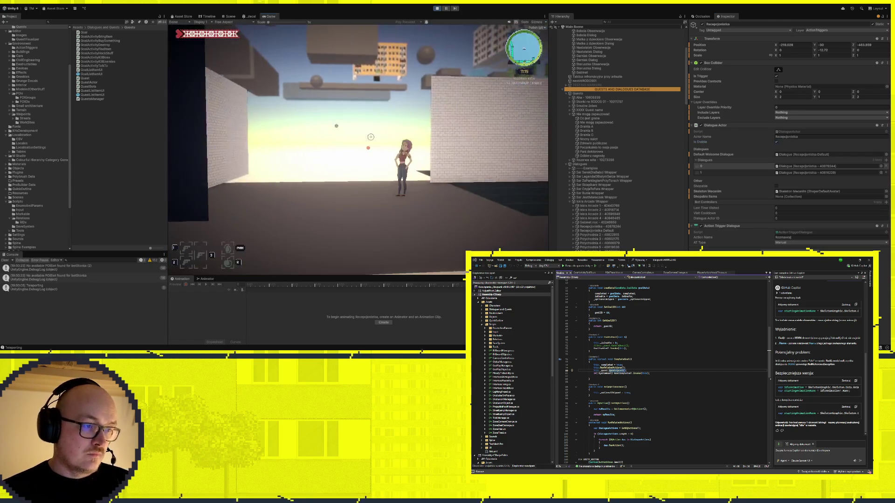
key("d")
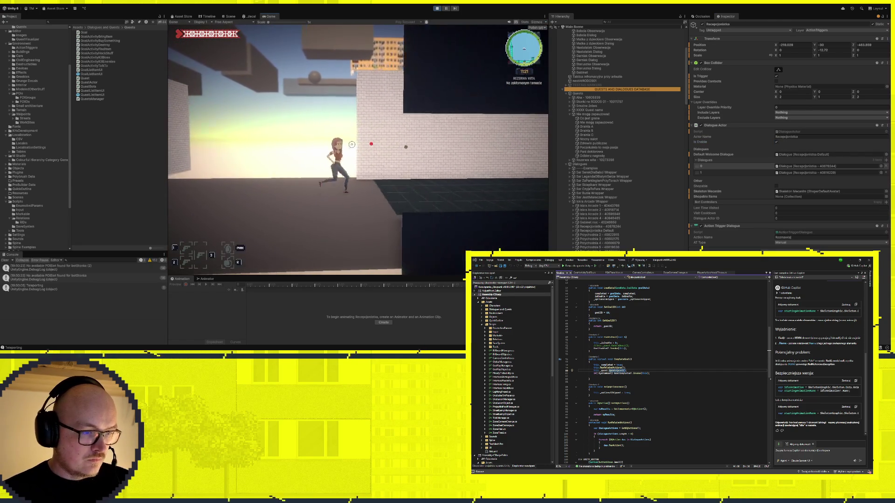
key("a")
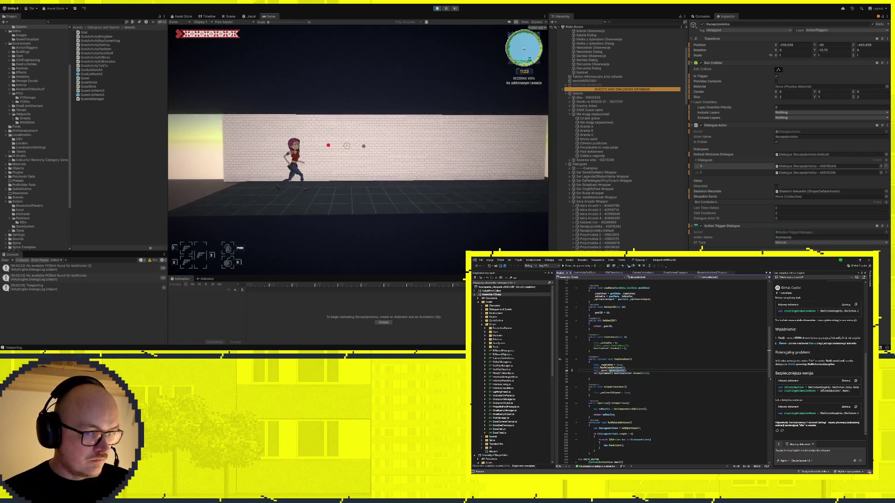
Select the Recepcjonistka Default dialogue object in the Hierarchy while the character keeps running
scroll(596, 216, "down", 5)
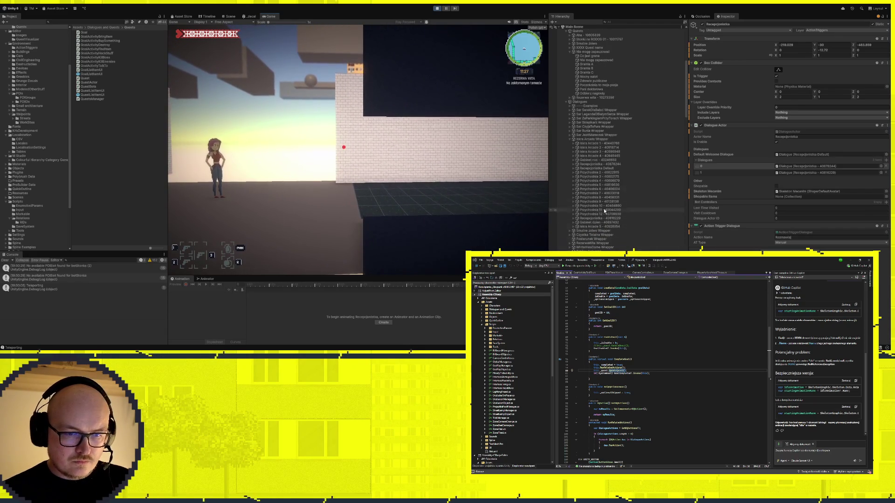
left_click(603, 164)
left_click(603, 169)
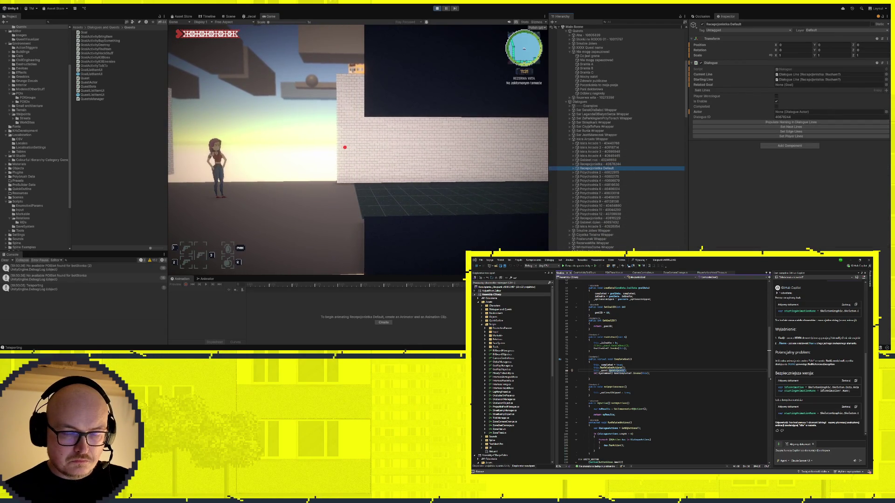
left_click(376, 173)
key("w")
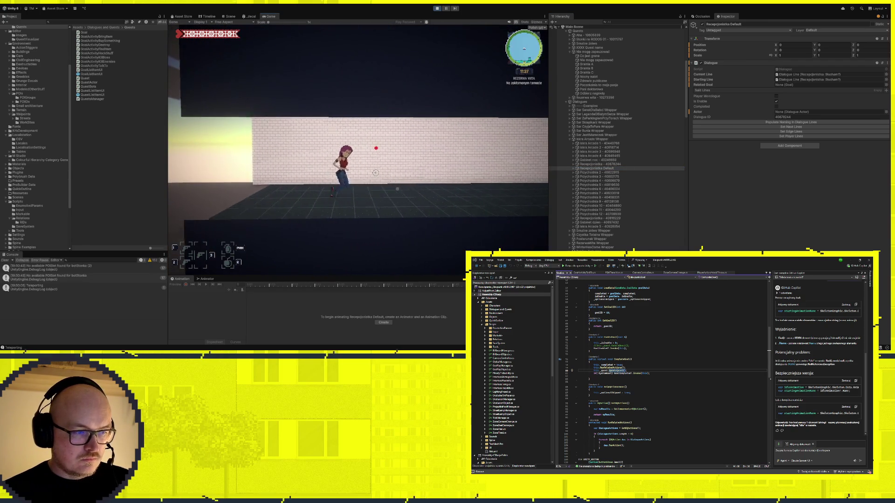
left_click(230, 16)
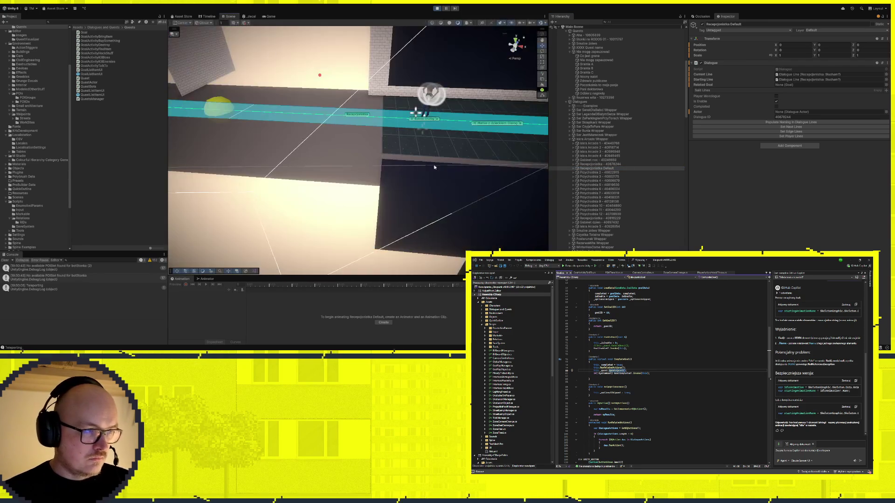
Inspect the Recepcjonistka trigger setup and the surface06 (4) floor plane in the Scene view
left_click(355, 116)
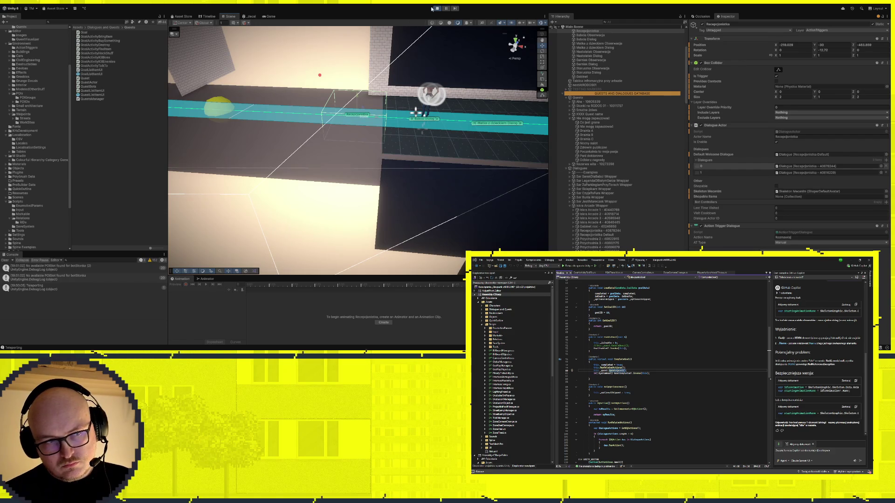
left_click(394, 107)
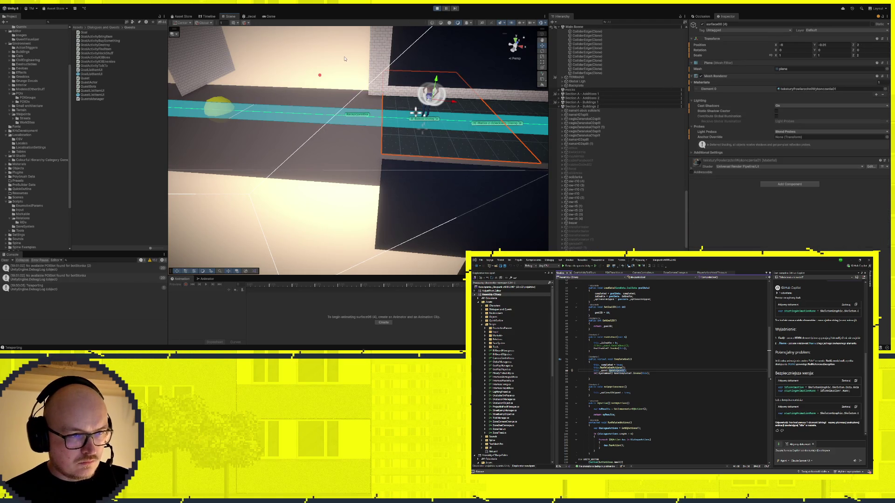
left_click(437, 40)
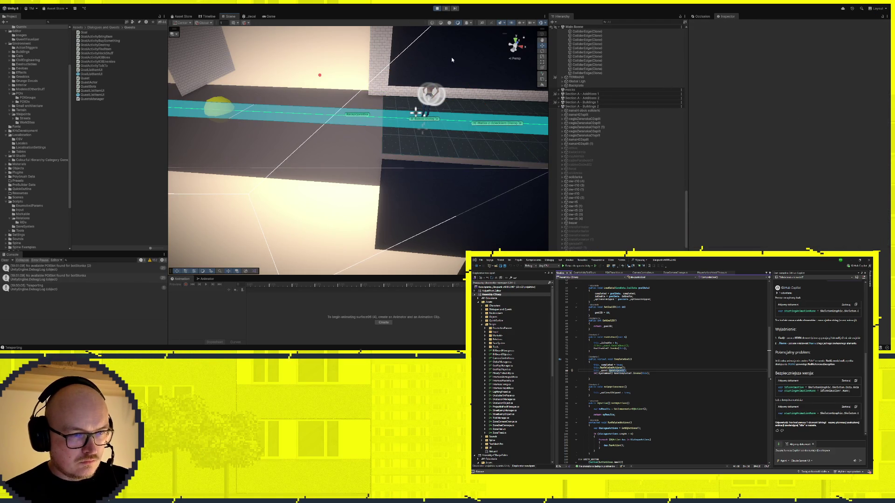
Run the character along the brick wall to the exit, teleport with F, then stop the game
left_click(271, 16)
key("a")
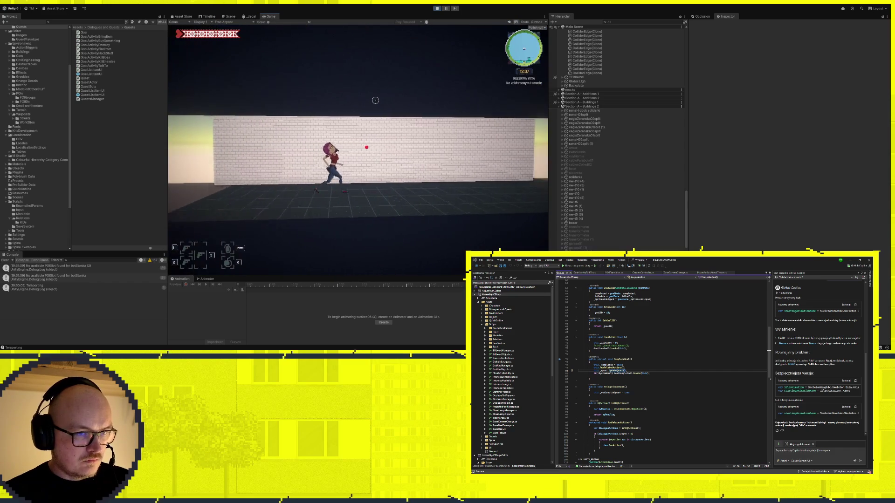
key("a")
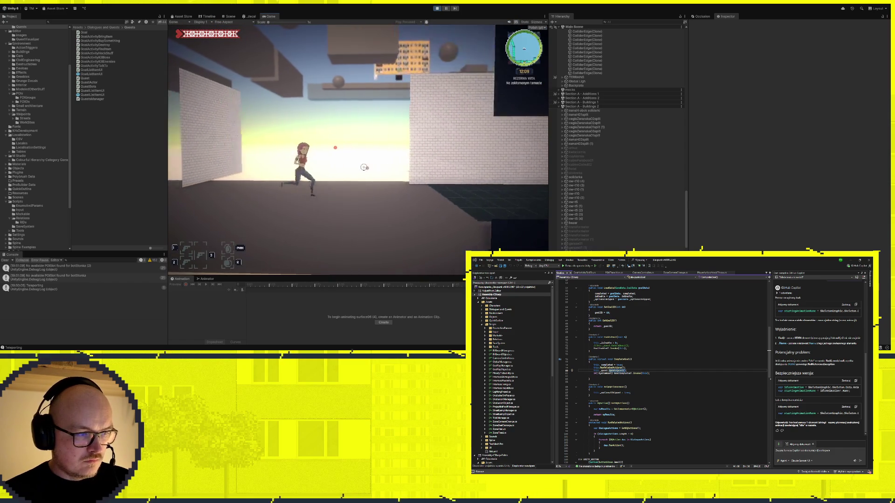
key("f")
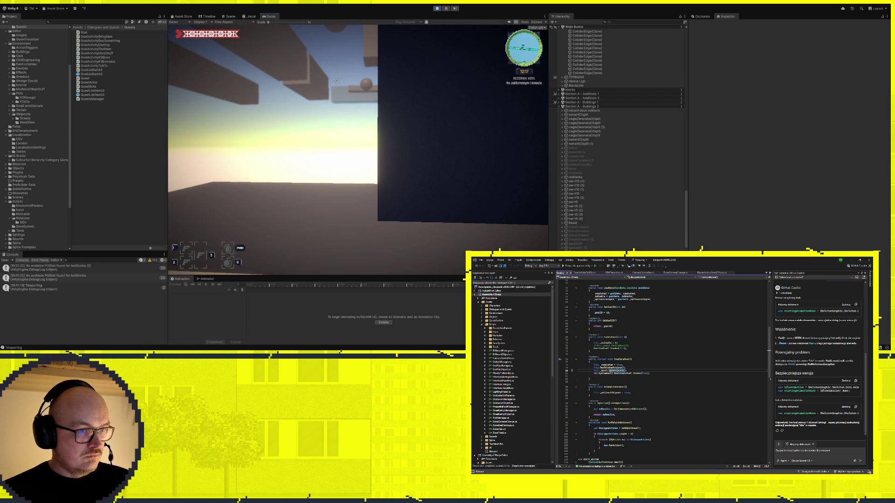
left_click(437, 8)
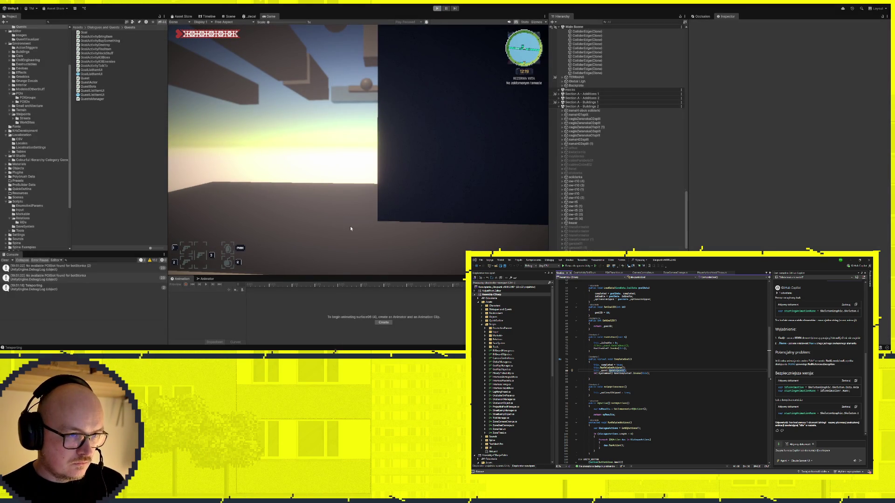
Locate the cyan waypoint by the brick wall and its Teleport To destination waypoint
mouse_move(443, 161)
left_mouse_down()
mouse_move(312, 128)
mouse_move(327, 128)
left_mouse_up()
left_click(328, 129)
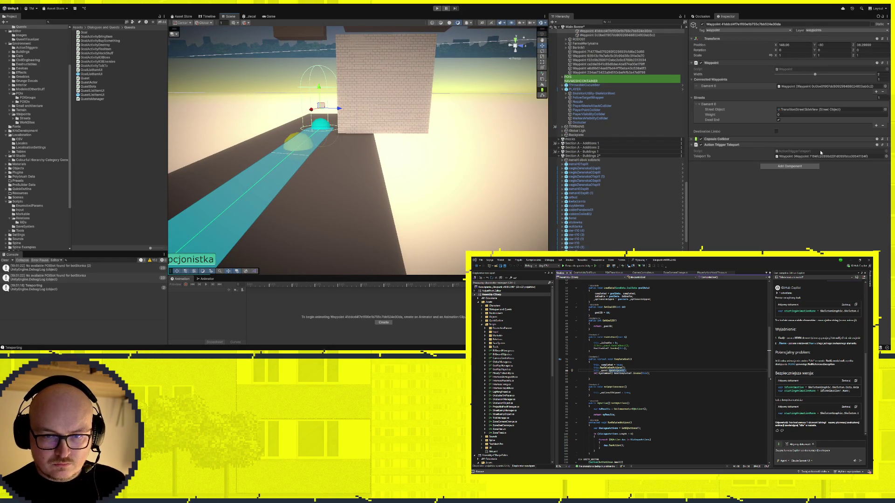
left_click(801, 157)
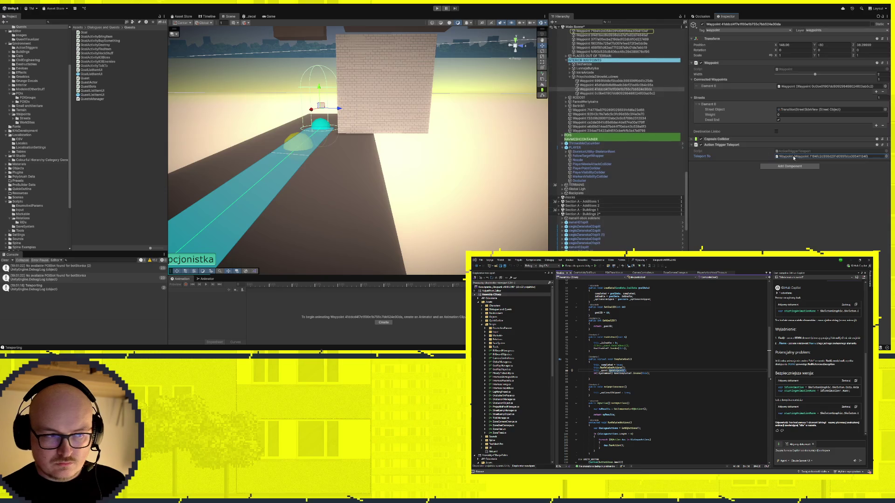
double_click(594, 32)
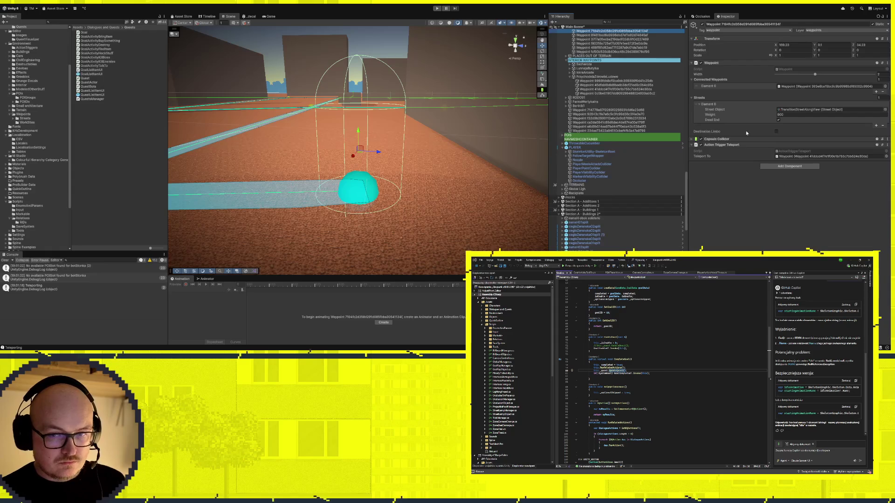
left_click(815, 157)
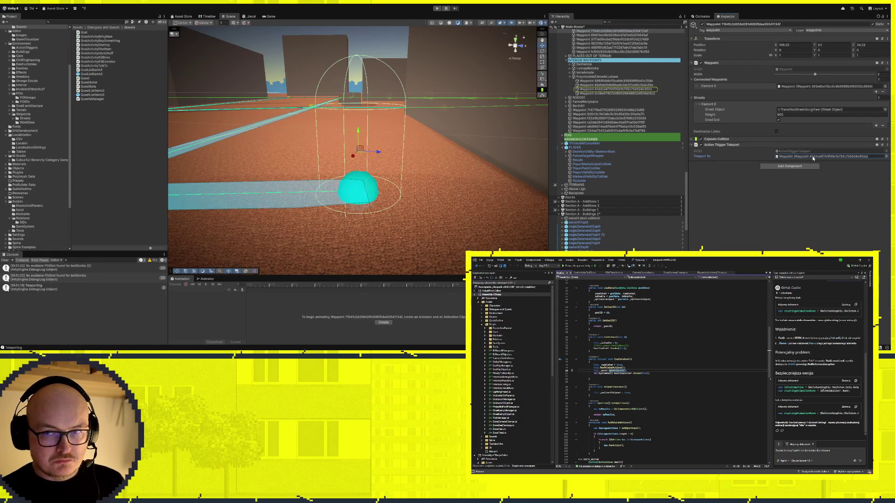
left_click(614, 86)
double_click(615, 89)
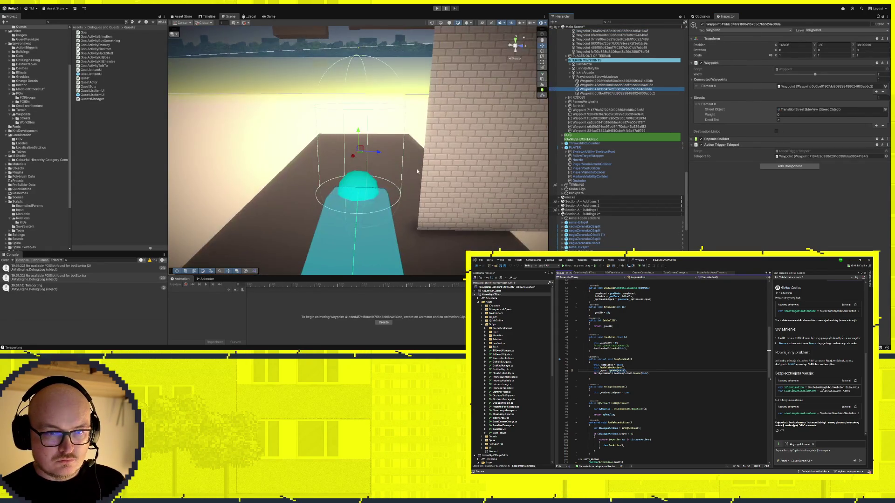
Set the brick-wall waypoint's Streets Element 0 Weight to 100
left_click(358, 184)
left_click(367, 203)
key("f")
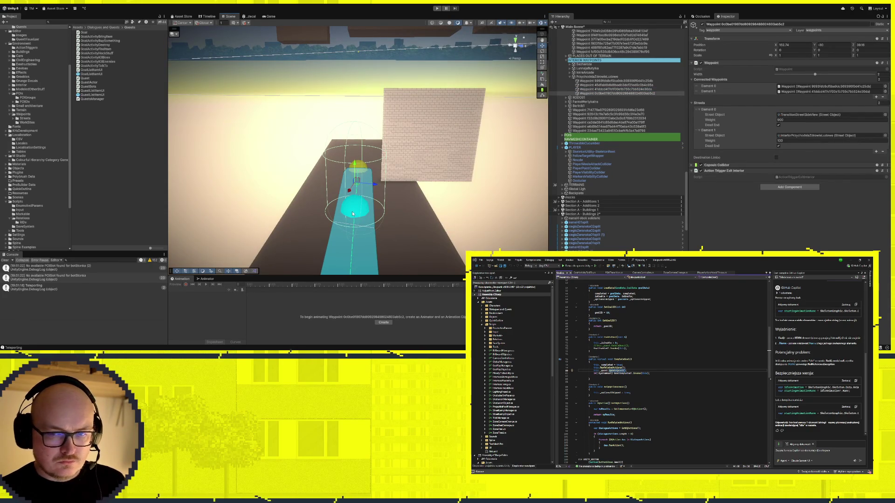
scroll(357, 193, "up", 2)
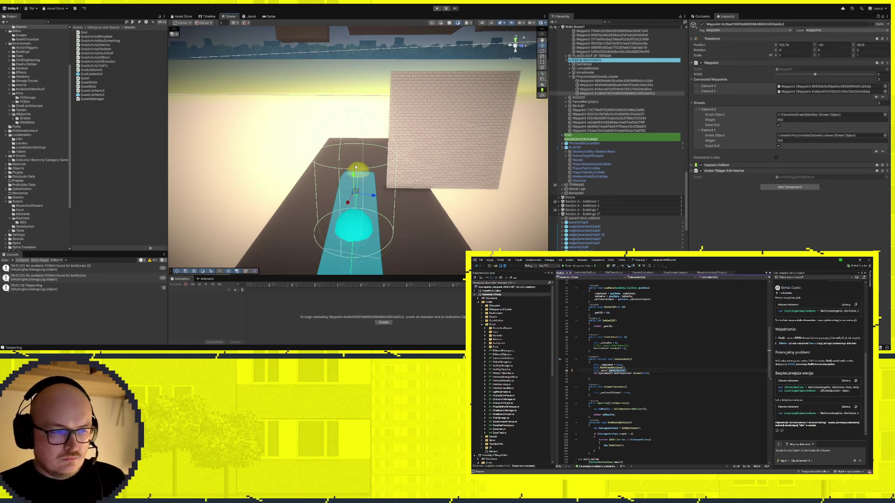
left_click(367, 184)
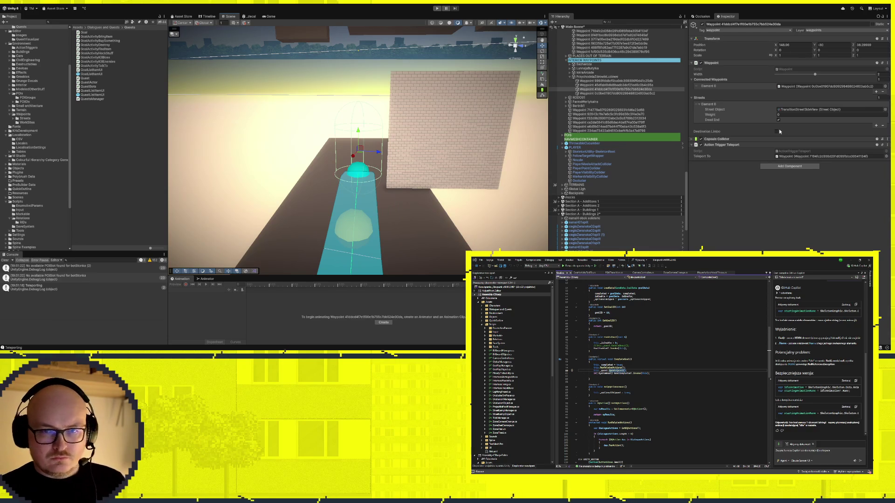
left_click(360, 229)
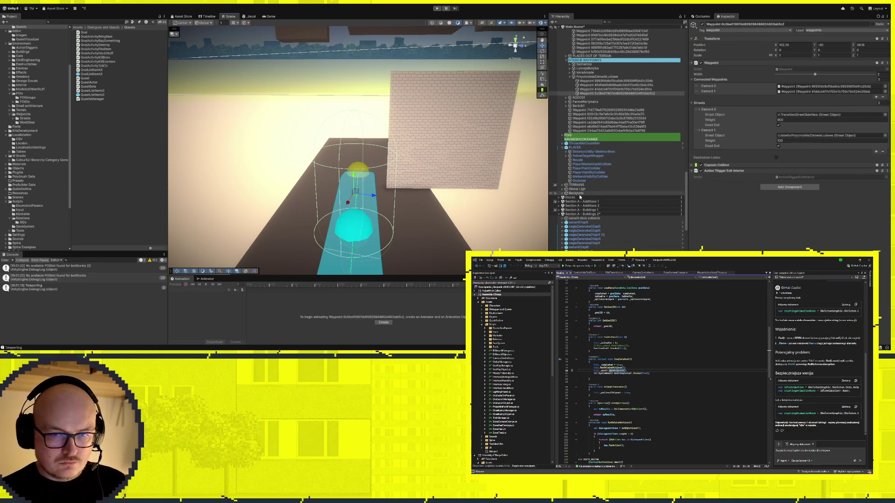
left_click(358, 168)
left_click(795, 114)
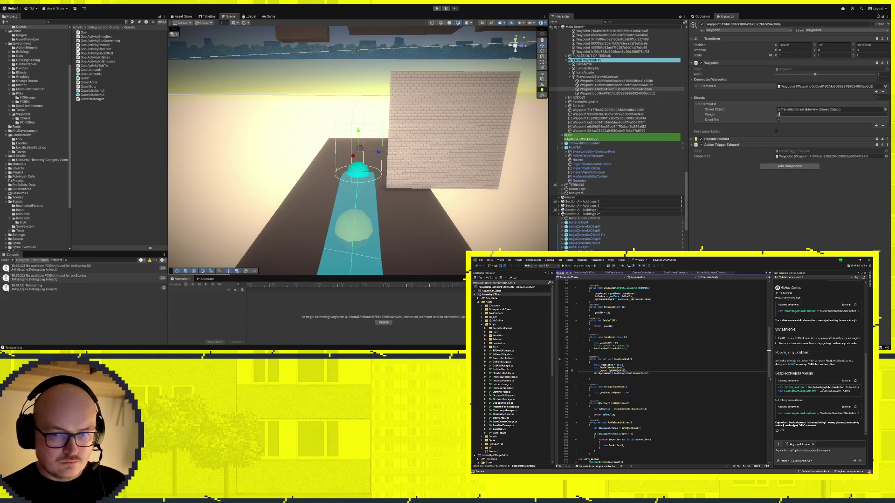
key("Return")
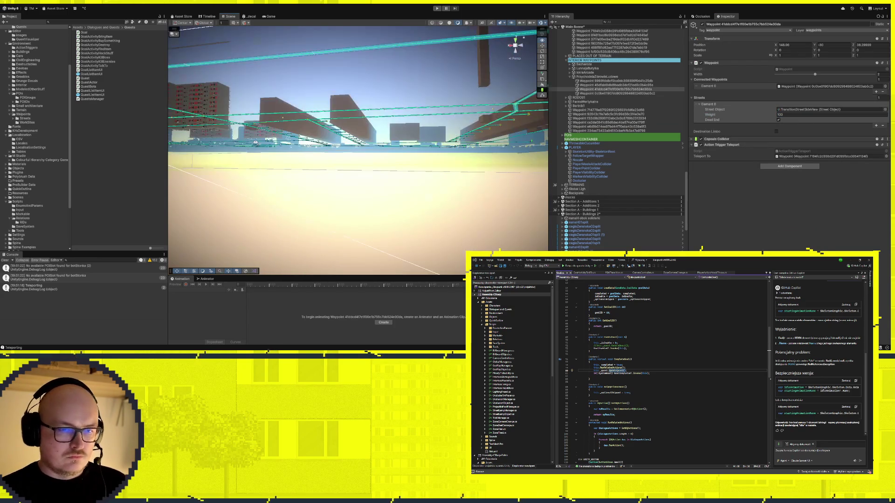
Jump to IskraArcade, select its waypoint, and follow its Teleport To chain to the destination waypoints
double_click(585, 72)
left_click_drag(255, 173, 405, 212)
left_click(466, 186)
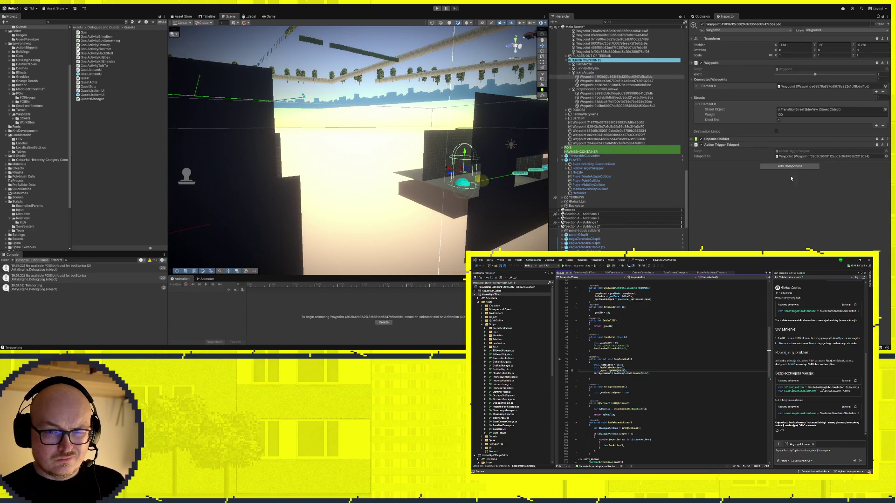
left_click(795, 157)
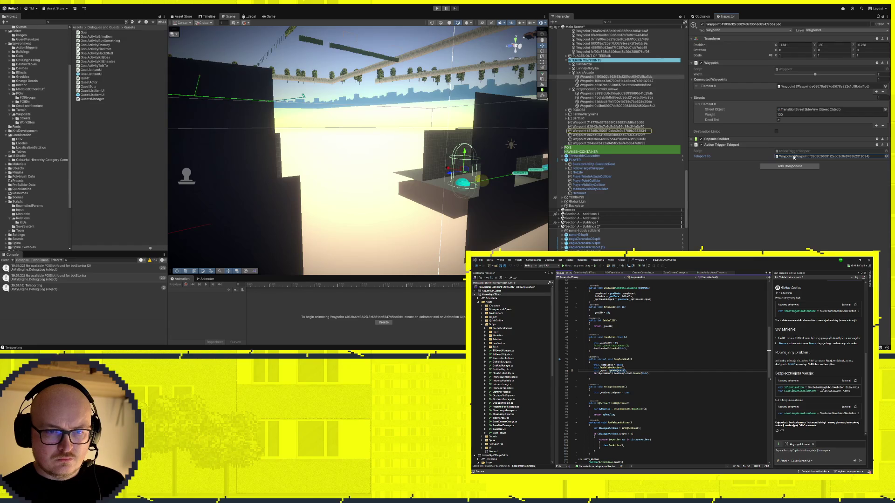
double_click(593, 131)
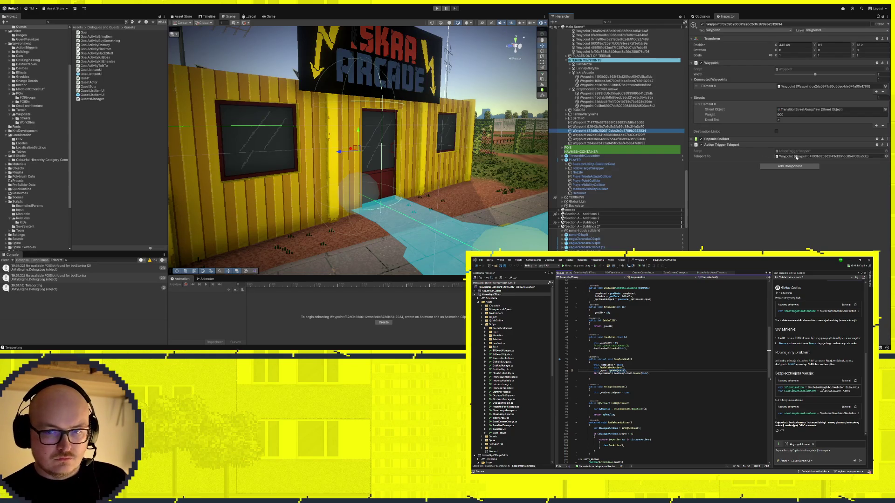
double_click(796, 157)
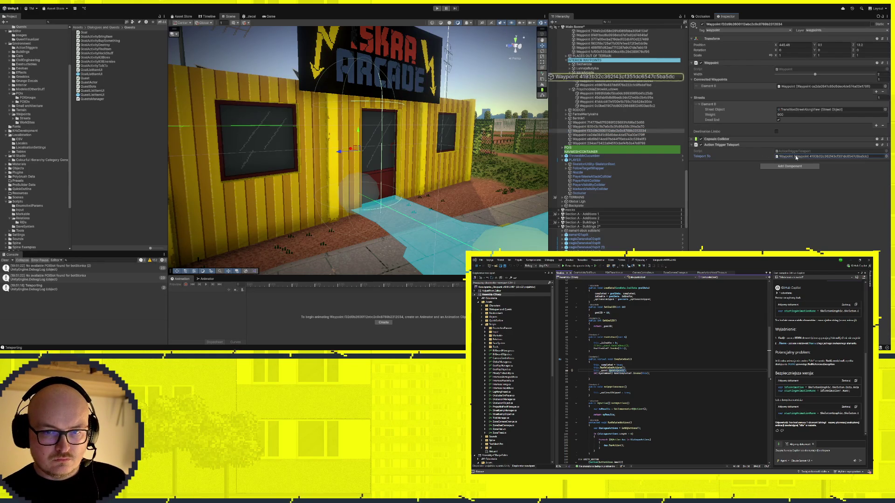
left_click(577, 77)
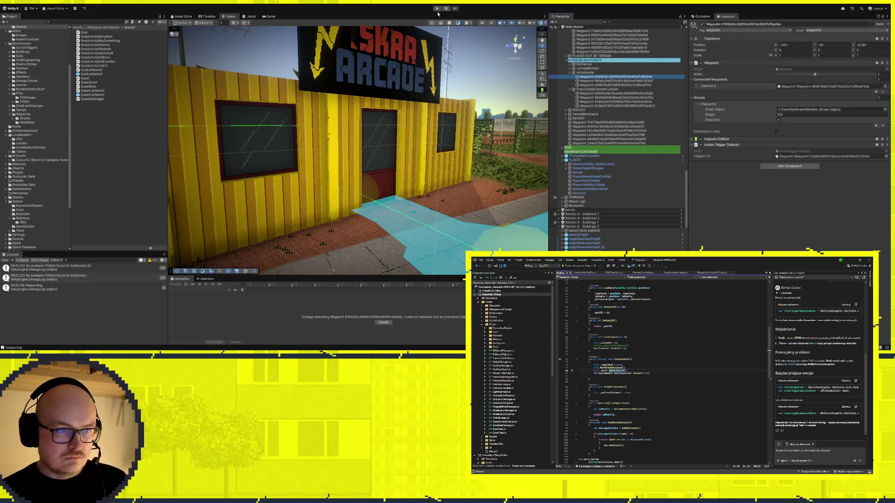
mouse_move(444, 171)
left_mouse_down()
mouse_move(440, 186)
mouse_move(290, 137)
mouse_move(321, 77)
mouse_move(313, 84)
mouse_move(333, 121)
mouse_move(368, 157)
mouse_move(466, 136)
mouse_move(496, 169)
mouse_move(465, 115)
mouse_move(486, 139)
mouse_move(703, 132)
mouse_move(712, 115)
mouse_move(745, 111)
mouse_move(683, 147)
left_mouse_up()
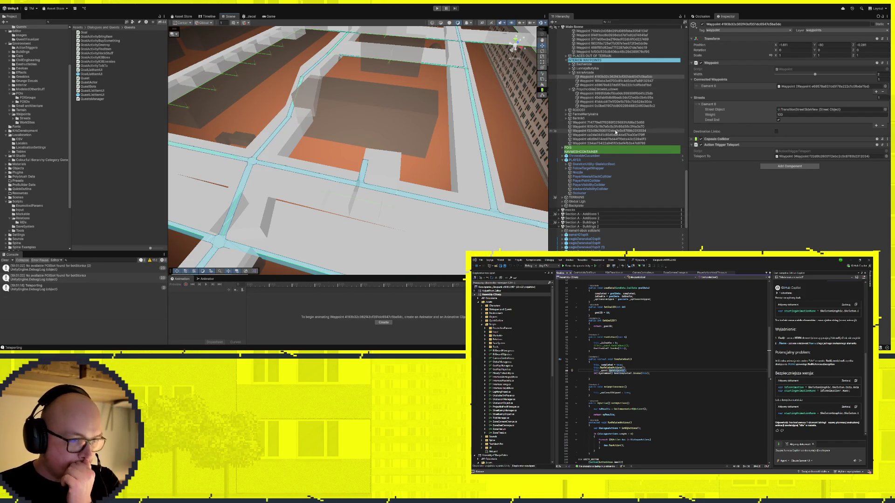
mouse_move(449, 106)
left_mouse_down()
mouse_move(434, 110)
mouse_move(446, 104)
left_mouse_up()
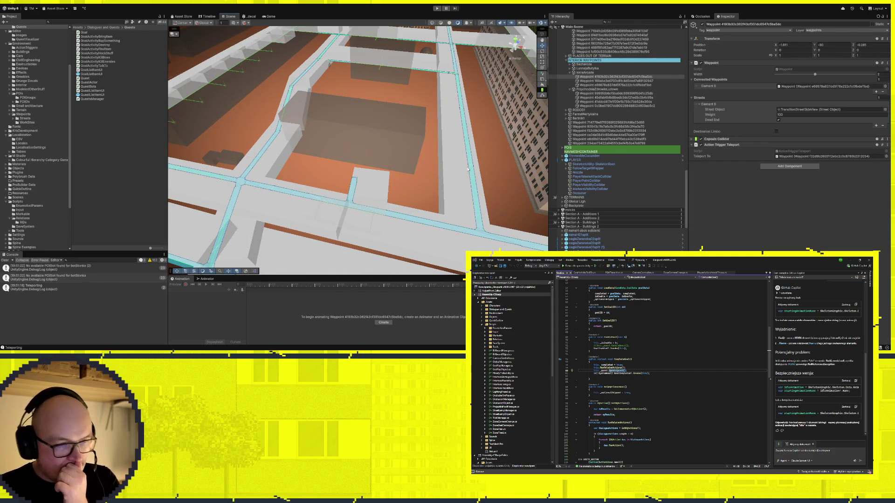
scroll(463, 147, "down", 1)
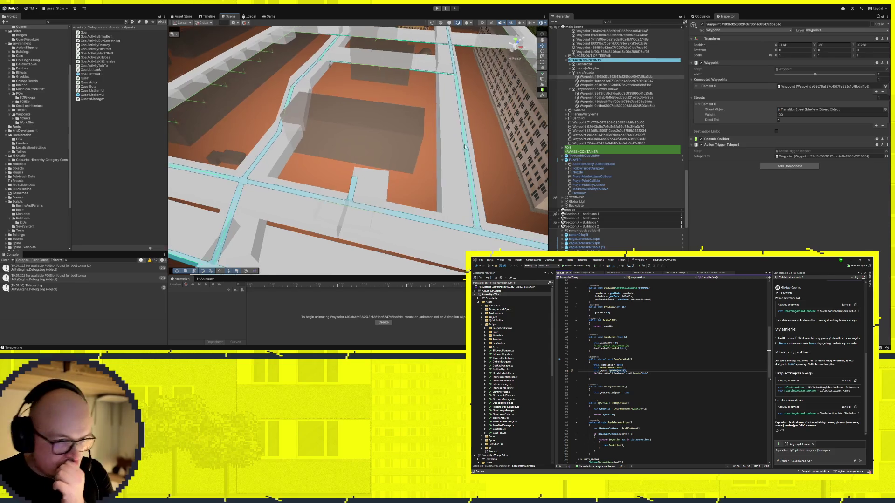
scroll(463, 147, "up", 2)
scroll(461, 140, "down", 3)
scroll(457, 123, "up", 3)
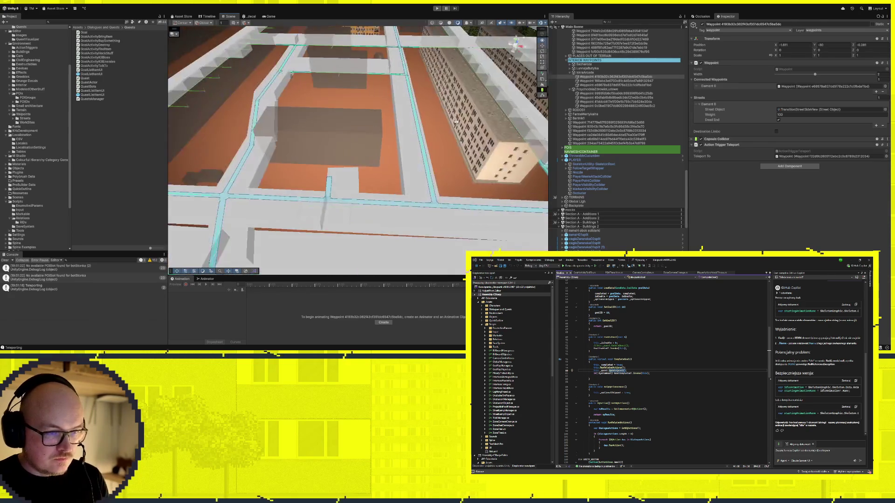
scroll(454, 121, "up", 5)
scroll(444, 114, "down", 5)
scroll(444, 113, "up", 2)
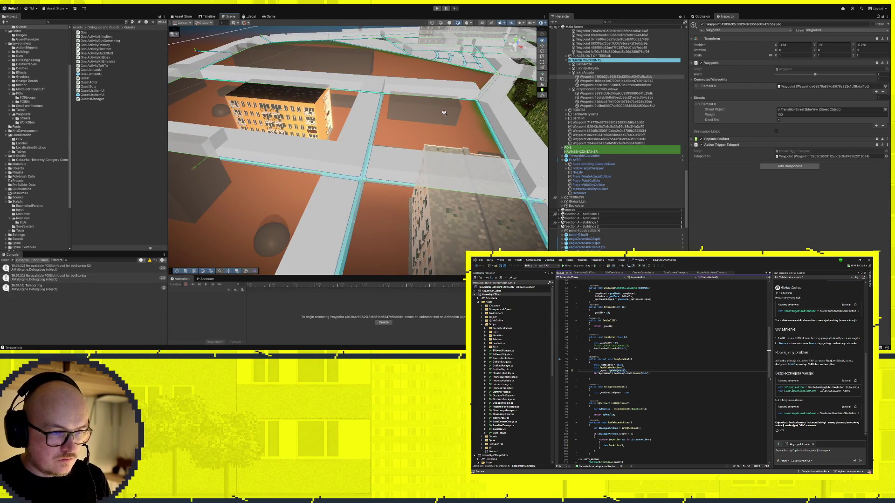
mouse_move(443, 113)
left_mouse_down()
mouse_move(428, 166)
mouse_move(393, 175)
mouse_move(260, 160)
mouse_move(256, 140)
mouse_move(231, 114)
mouse_move(310, 171)
mouse_move(398, 176)
mouse_move(436, 156)
left_mouse_up()
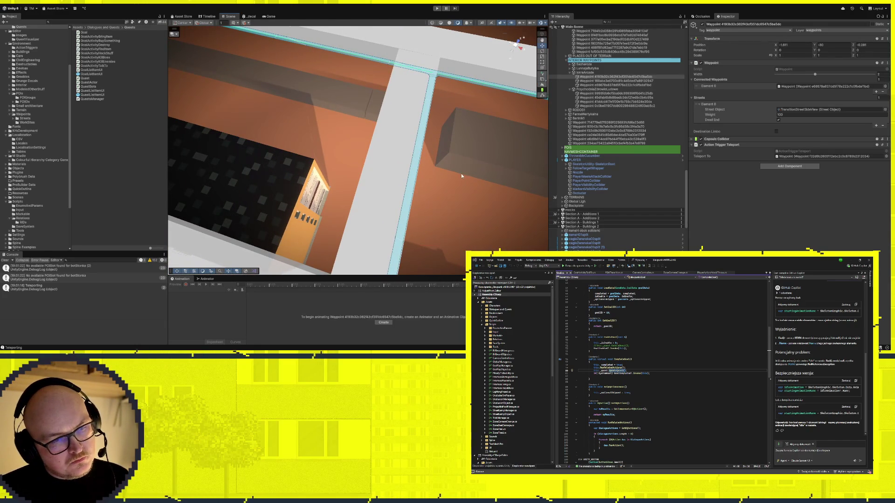
scroll(463, 176, "down", 10)
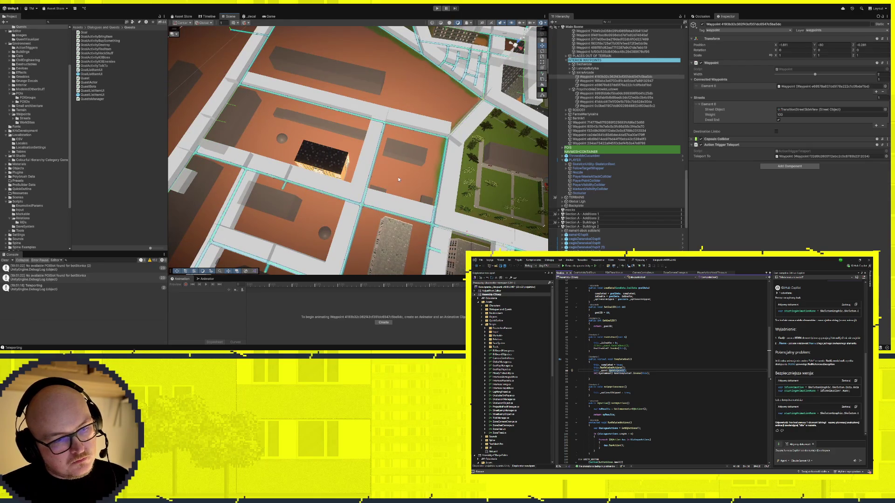
mouse_move(400, 184)
left_mouse_down()
mouse_move(314, 193)
mouse_move(408, 178)
mouse_move(421, 197)
mouse_move(392, 193)
mouse_move(450, 188)
mouse_move(436, 140)
left_mouse_up()
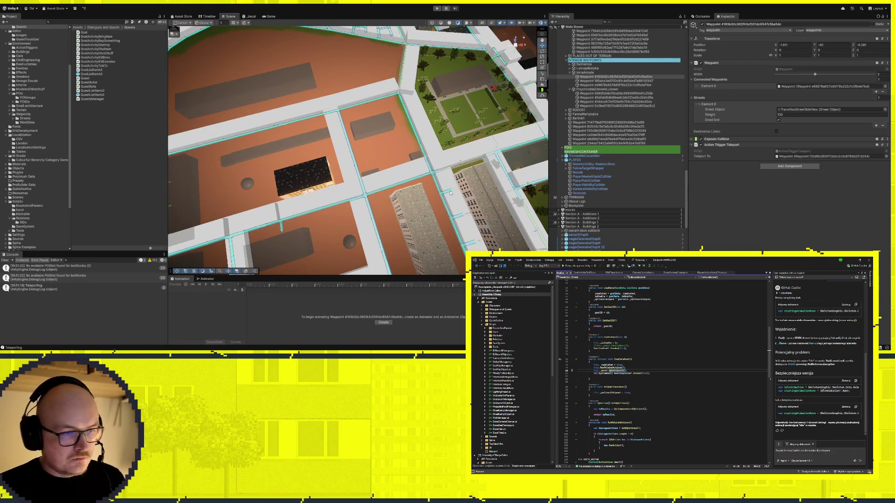
mouse_move(453, 192)
left_mouse_down()
mouse_move(442, 240)
mouse_move(275, 209)
mouse_move(201, 177)
mouse_move(410, 157)
left_mouse_up()
left_click(395, 245)
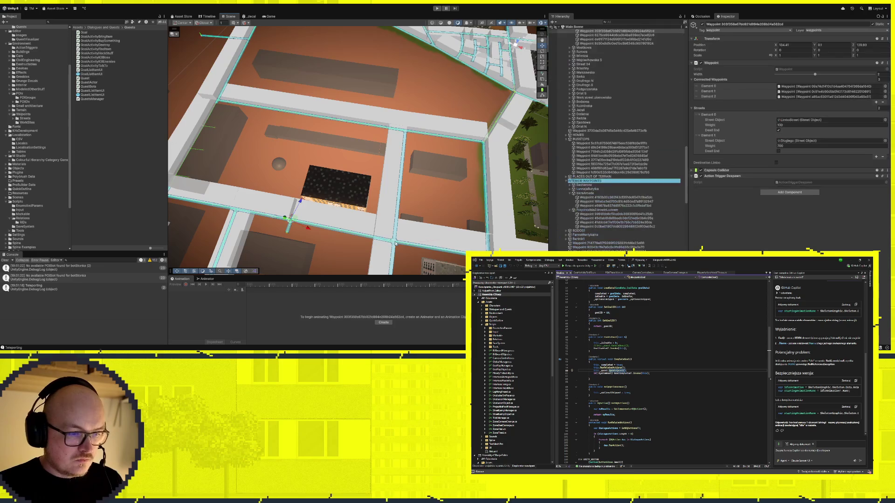
left_click(396, 244)
left_click(396, 247)
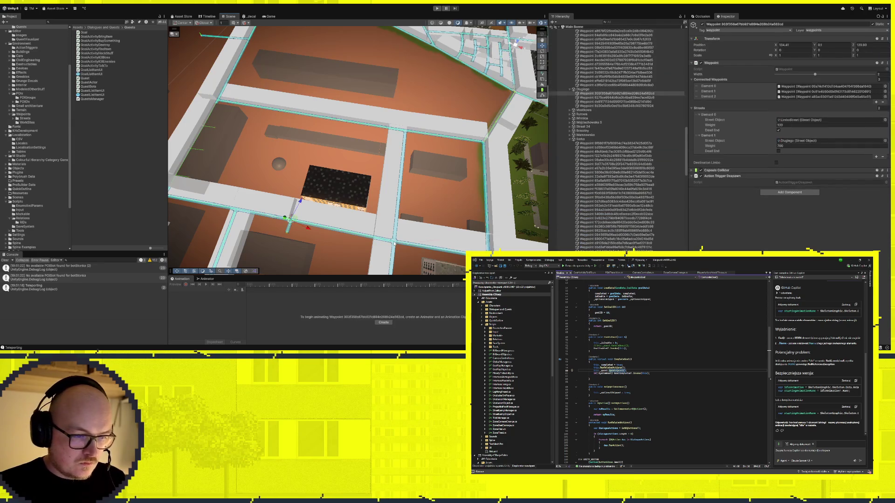
left_click(398, 251)
scroll(398, 251, "up", 5)
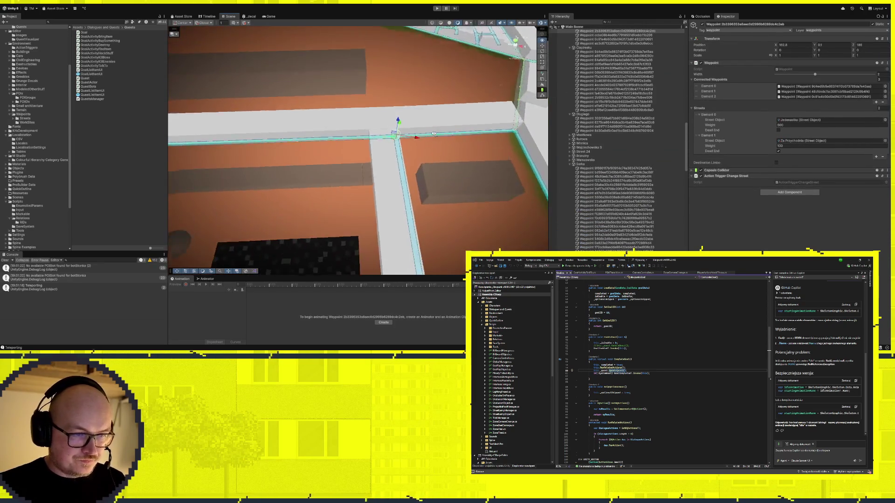
scroll(434, 134, "up", 5)
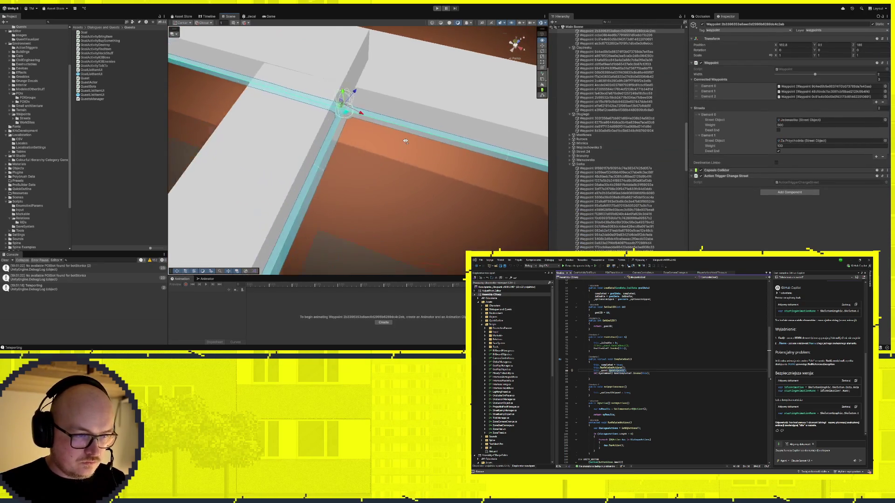
left_click(320, 114)
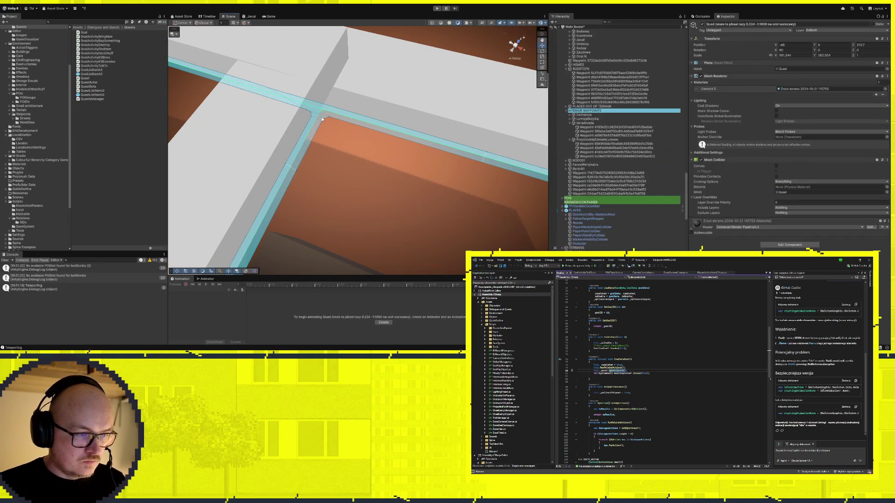
left_click(323, 112)
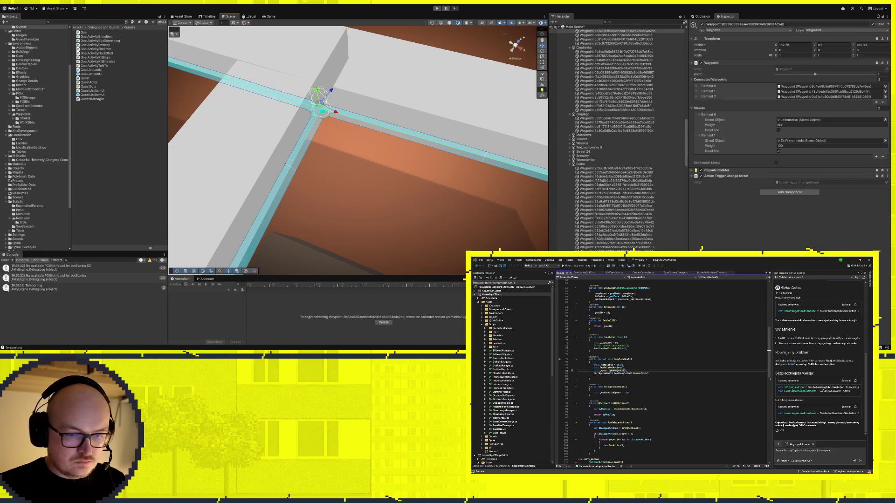
scroll(616, 140, "up", 10)
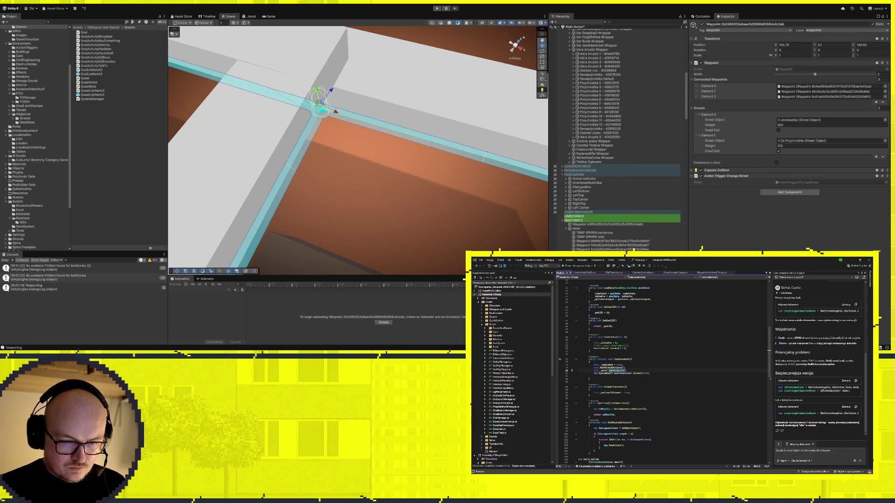
key("ctrl+shift+w")
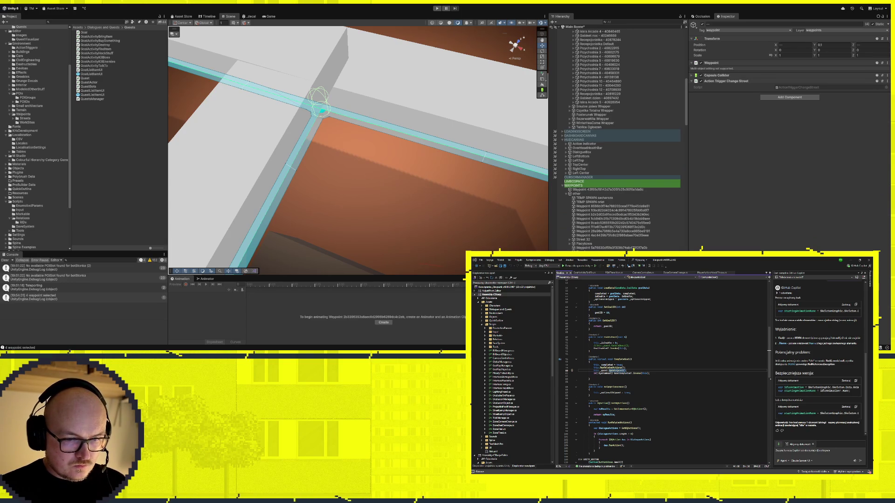
scroll(242, 185, "down", 10)
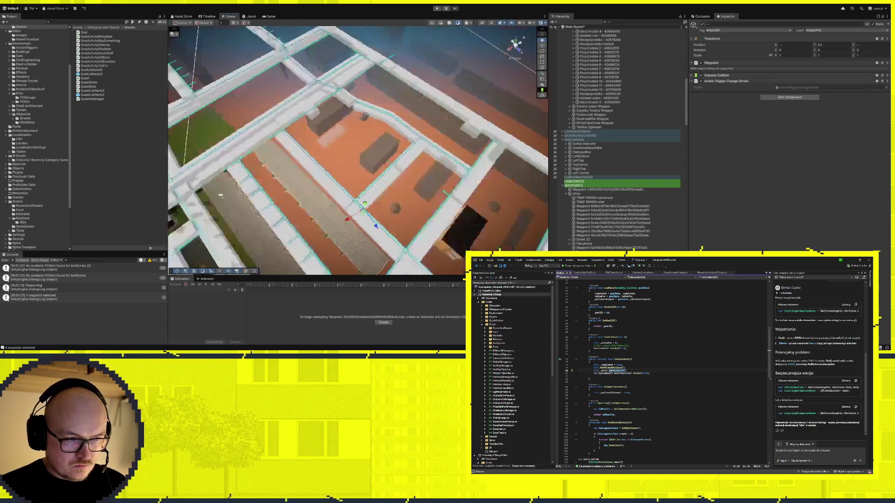
scroll(241, 184, "up", 10)
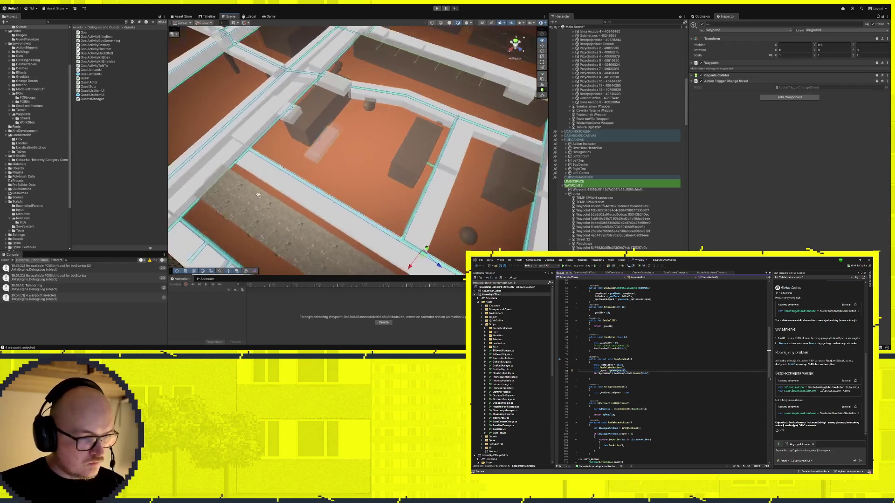
scroll(307, 208, "up", 8)
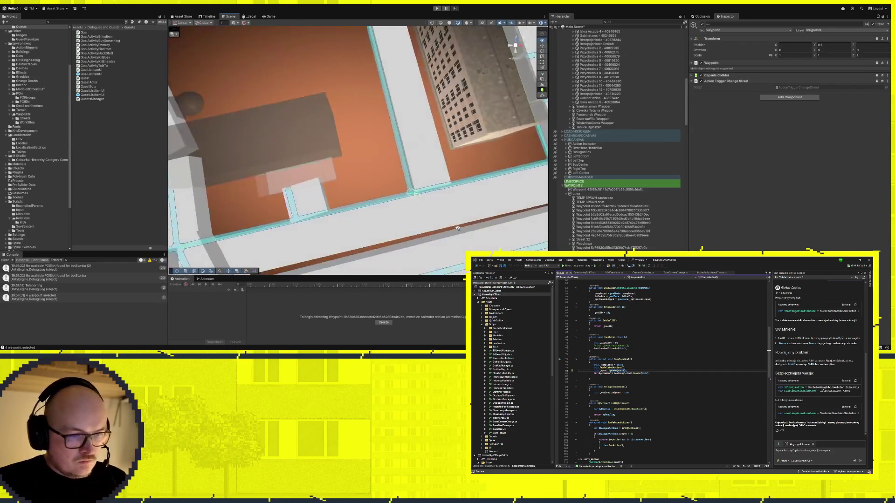
left_click(406, 213)
scroll(409, 196, "up", 5)
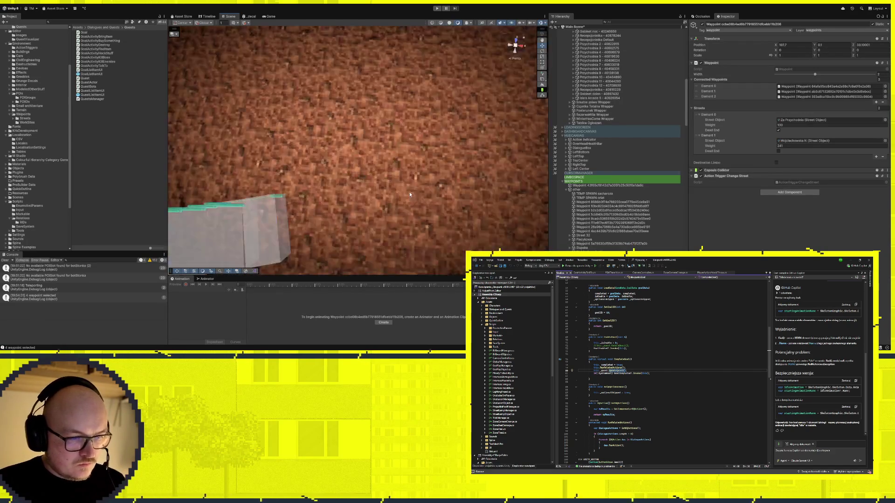
scroll(410, 195, "down", 8)
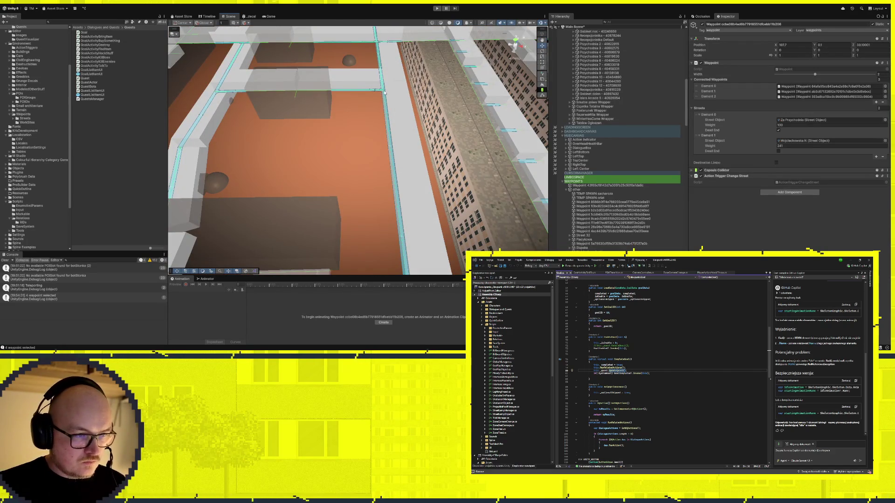
left_click(383, 91, "shift")
scroll(390, 207, "down", 3)
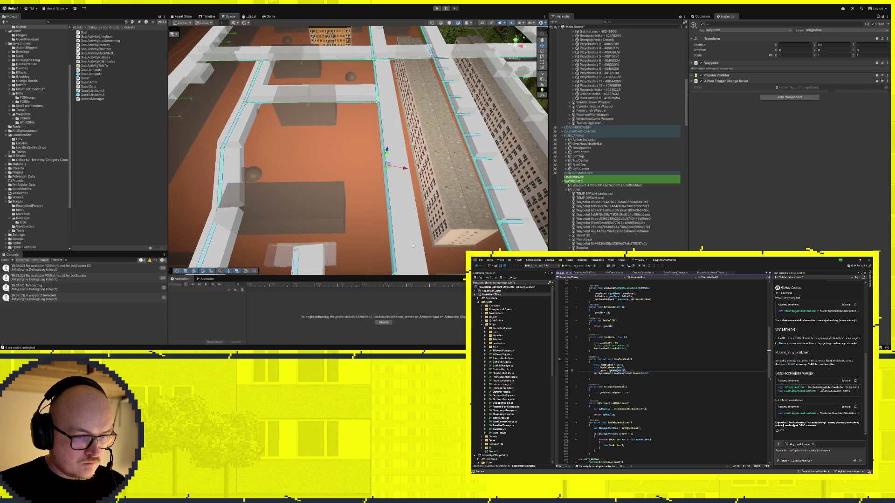
left_click(385, 165)
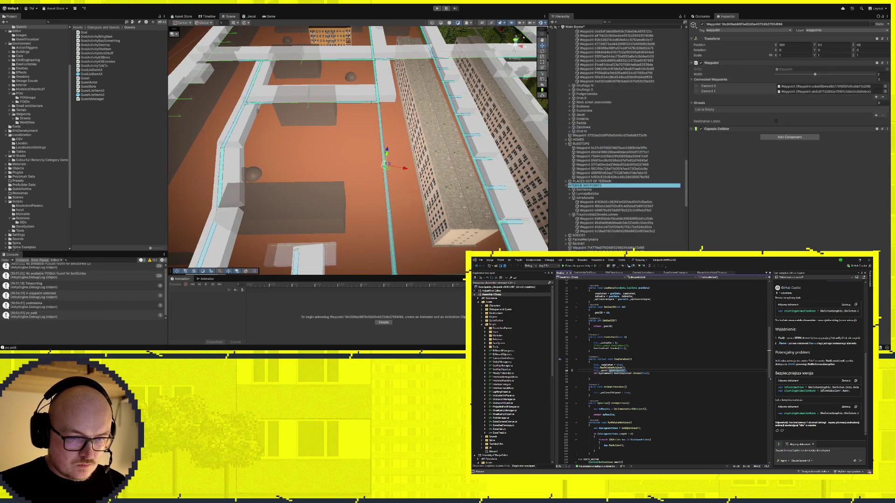
Drag the first waypoint further down the street beside the tall building
mouse_move(390, 169)
left_mouse_down()
mouse_move(394, 248)
mouse_move(391, 194)
mouse_move(291, 248)
left_mouse_up()
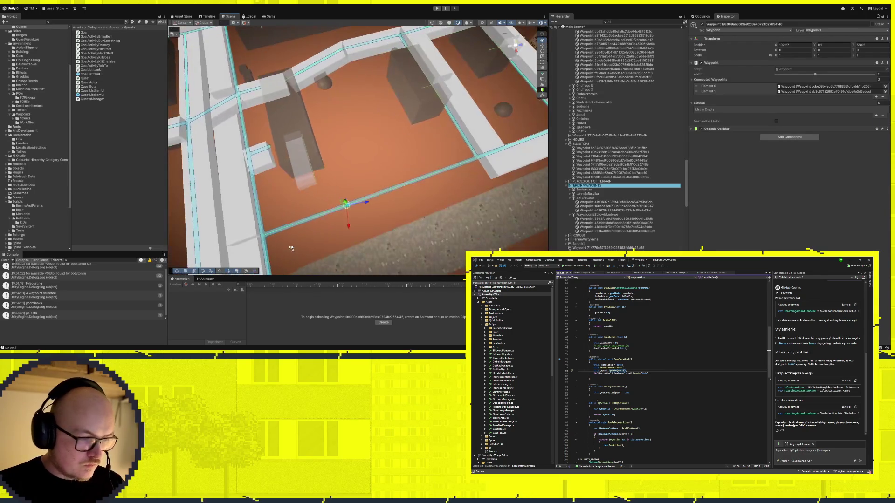
mouse_move(333, 220)
left_mouse_down()
mouse_move(318, 228)
mouse_move(310, 256)
mouse_move(314, 247)
left_mouse_up()
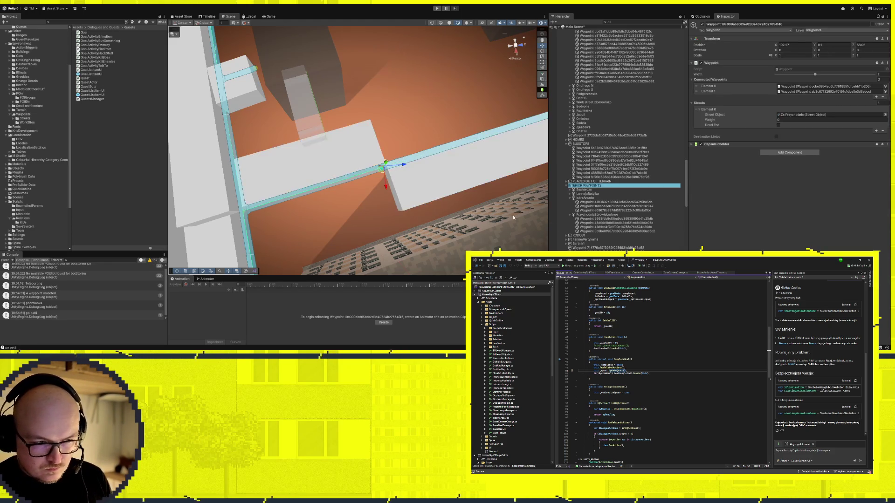
scroll(331, 209, "up", 3)
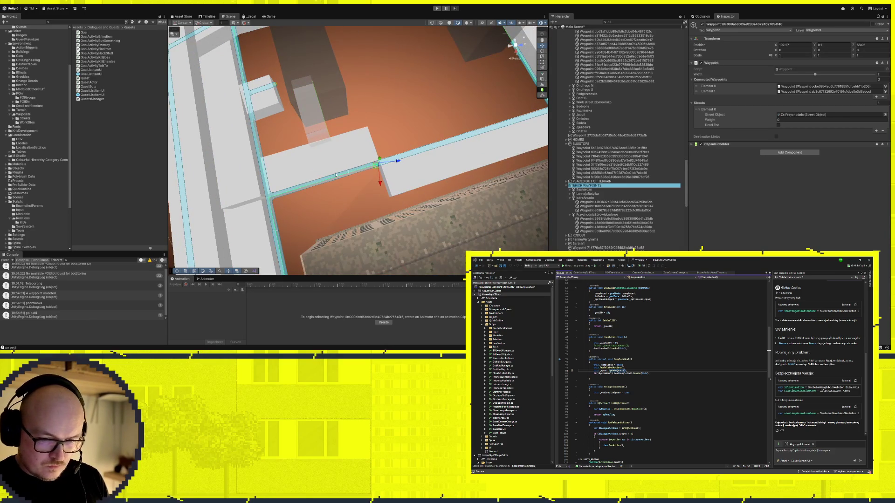
Move the single-connection waypoint up and left along the road edge
left_click(378, 164)
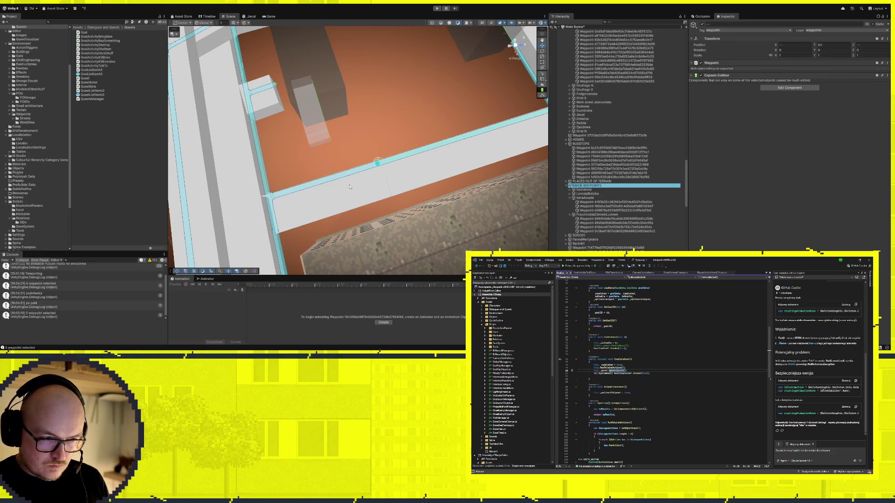
left_click(378, 164)
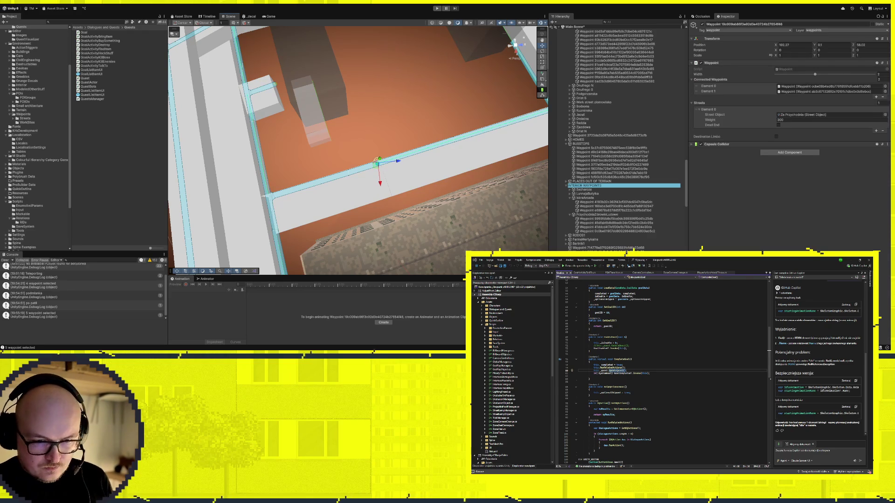
left_click(395, 151)
mouse_move(375, 165)
left_mouse_down()
mouse_move(357, 104)
mouse_move(364, 127)
mouse_move(359, 116)
left_mouse_up()
scroll(351, 112, "up", 5)
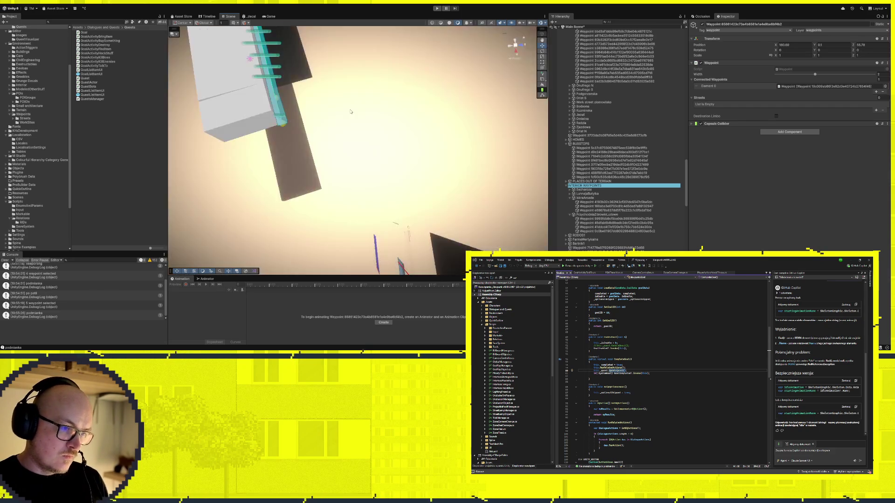
Move the strip-end waypoint out past the building edge
scroll(350, 111, "down", 5)
mouse_move(406, 135)
left_mouse_down()
mouse_move(384, 112)
mouse_move(407, 119)
left_mouse_up()
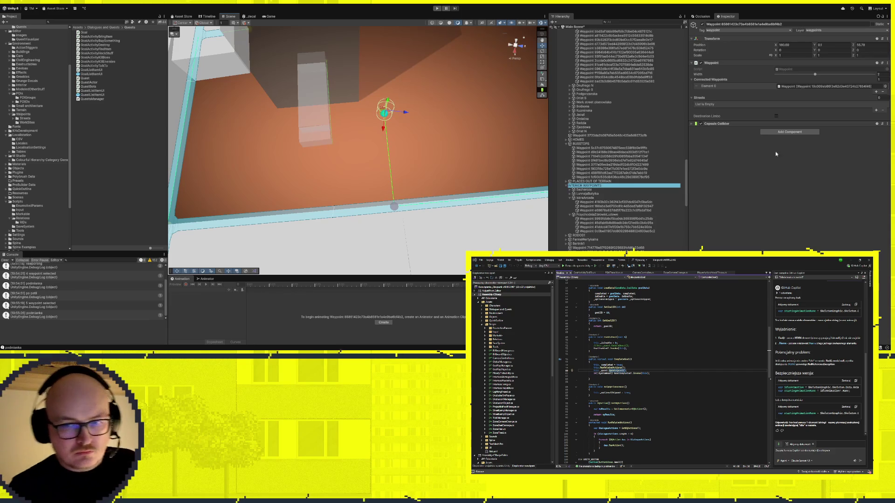
left_click_drag(361, 114, 255, 162)
mouse_move(343, 160)
left_mouse_down()
mouse_move(280, 152)
mouse_move(395, 199)
mouse_move(400, 150)
left_mouse_up()
left_click(353, 170)
left_click(353, 170)
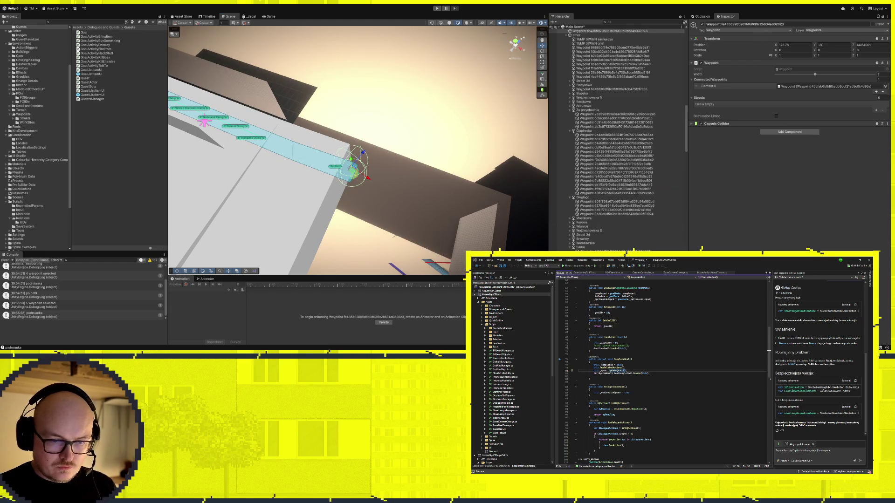
left_click_drag(360, 175, 429, 202)
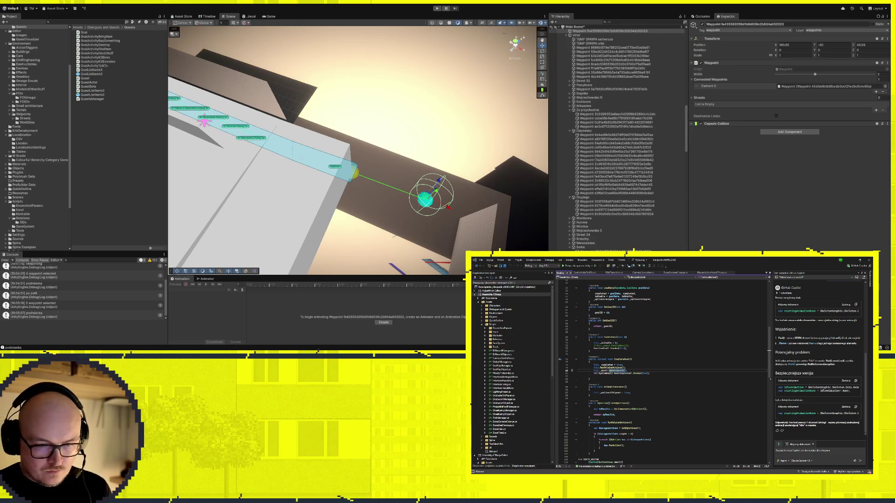
Add TransitionStreetSideView as a second street link and give the first link weight 900
left_click(354, 176)
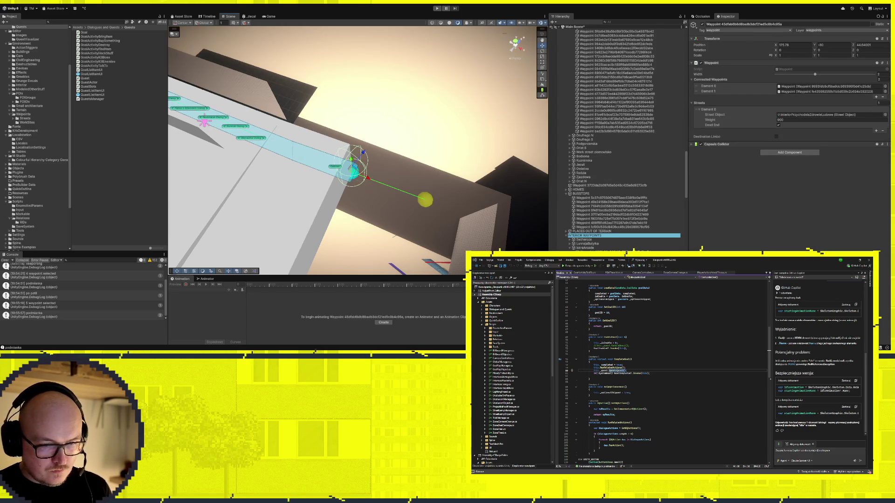
left_click(433, 202)
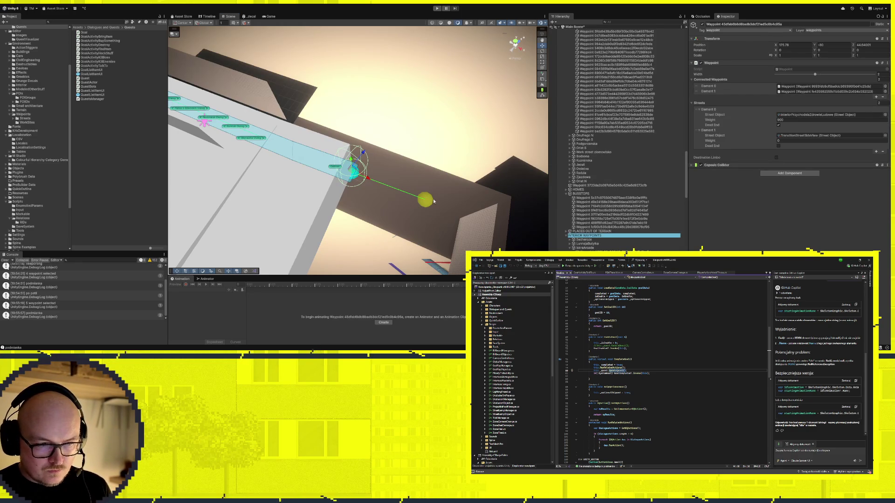
left_click(425, 201)
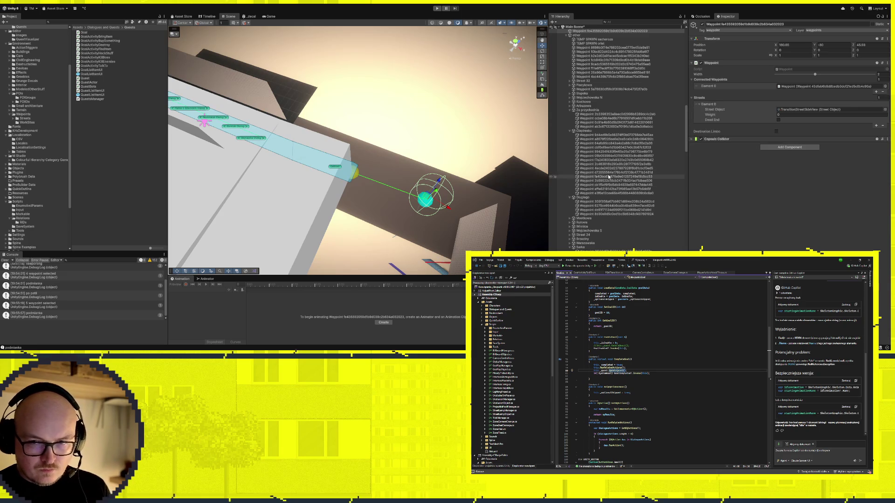
left_click(796, 114)
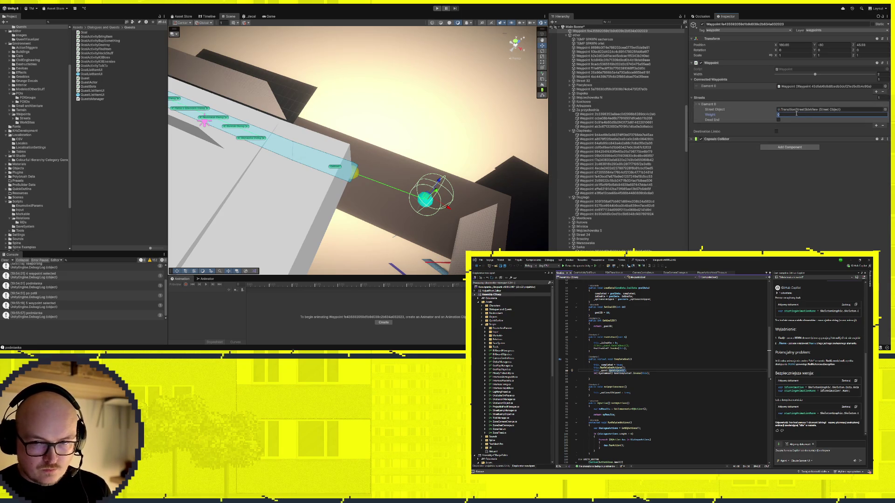
type("900")
key("Return")
Give the second street link weight 100 and mark it as a dead end
left_click(357, 176)
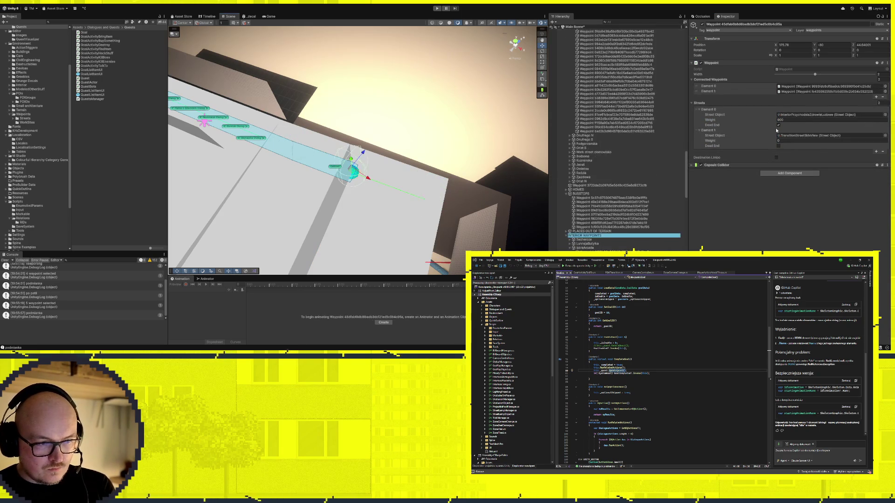
left_click(785, 141)
type("100")
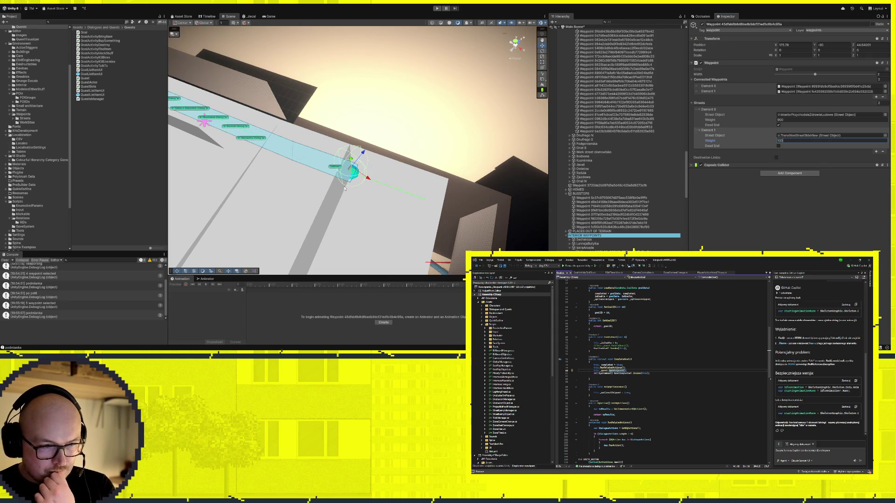
left_click(779, 146)
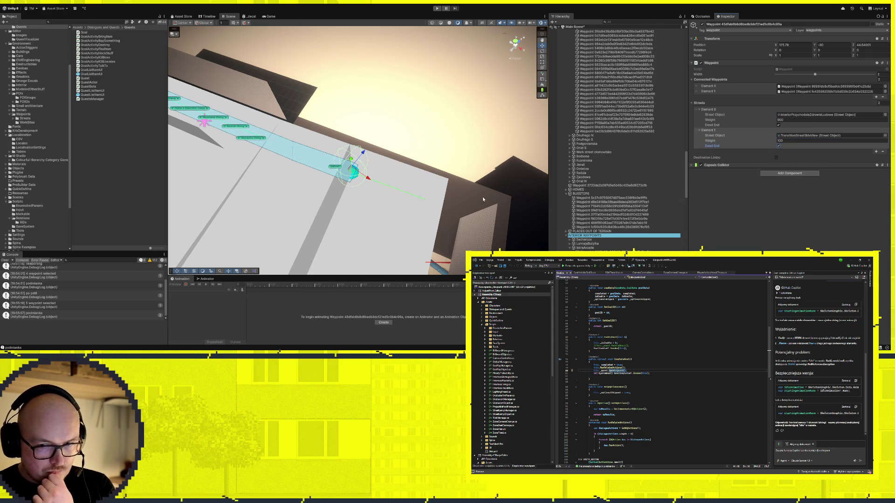
left_click(419, 204)
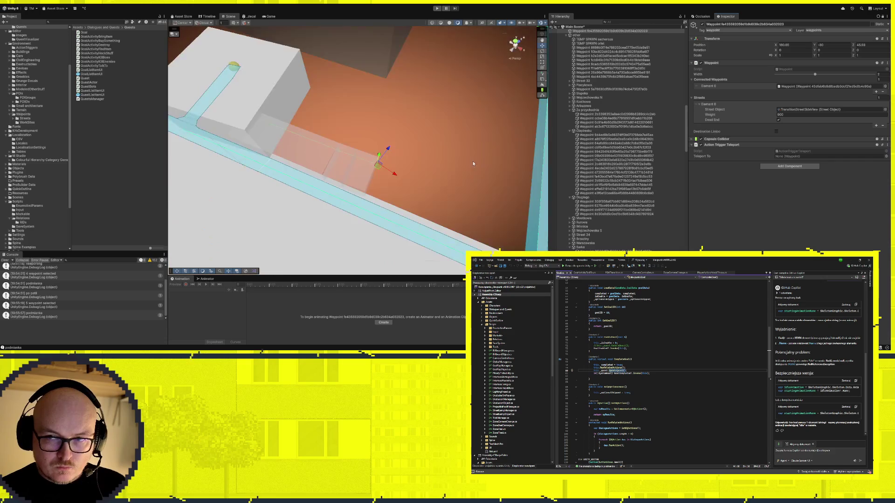
Set the top waypoint as a teleport destination and attach an Action Trigger Teleport
left_click(420, 45)
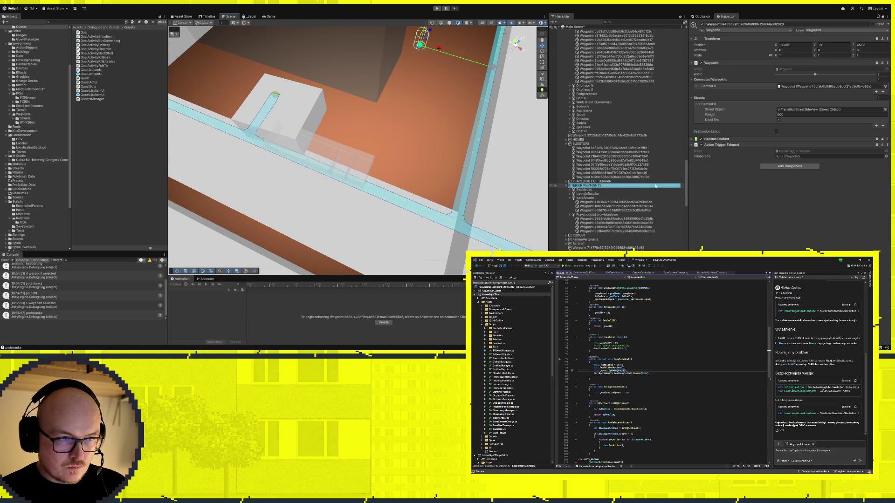
scroll(631, 211, "down", 5)
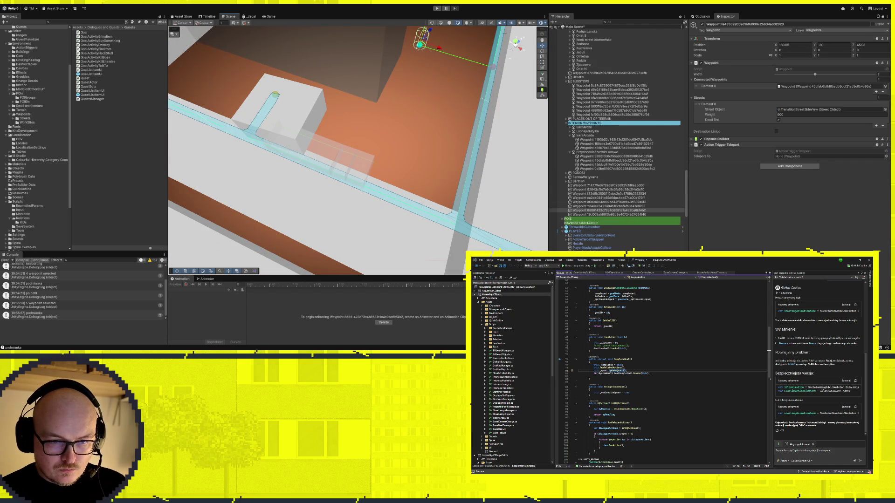
left_click_drag(730, 184, 820, 156)
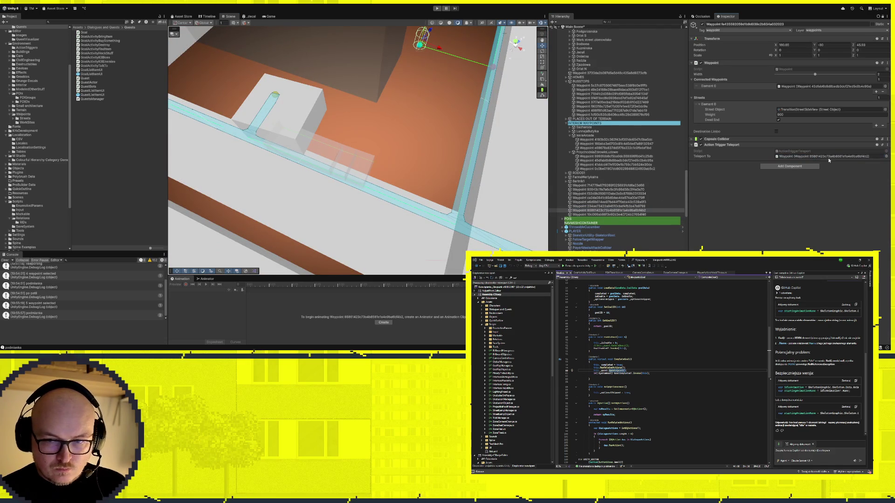
left_click(882, 16)
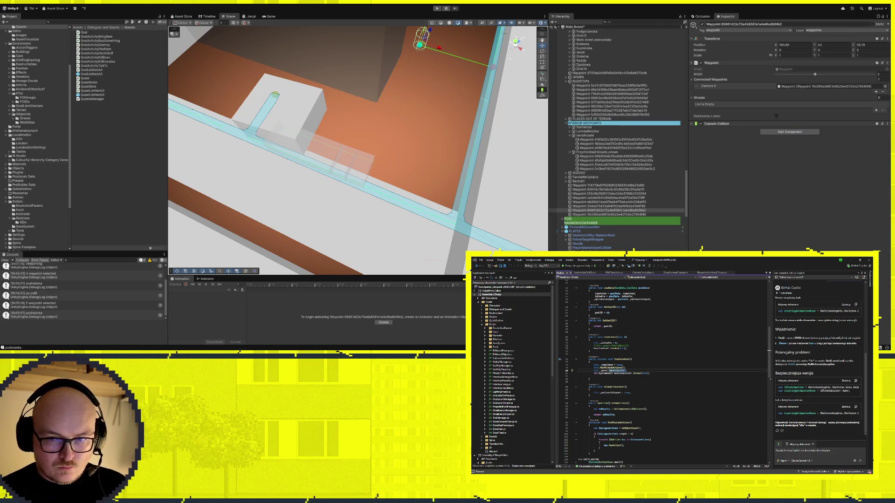
left_click_drag(787, 152, 787, 151)
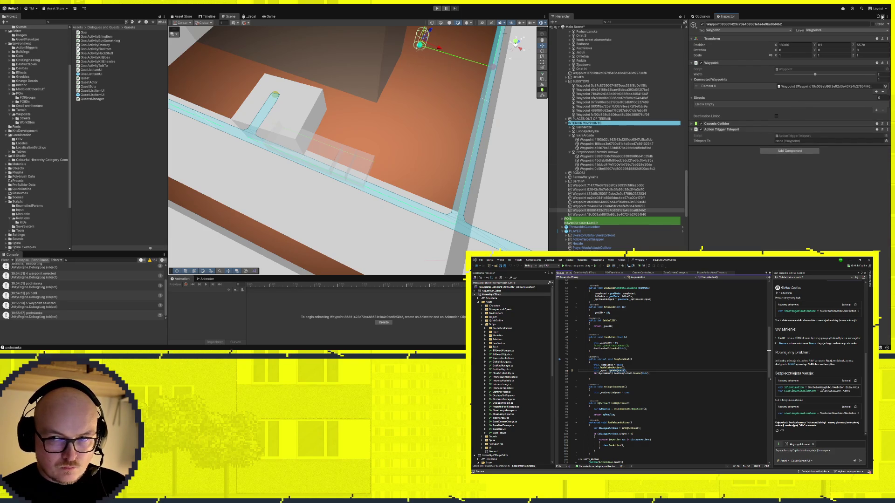
Set the linked waypoint as the teleport destination on the connected yellow waypoint
key("f")
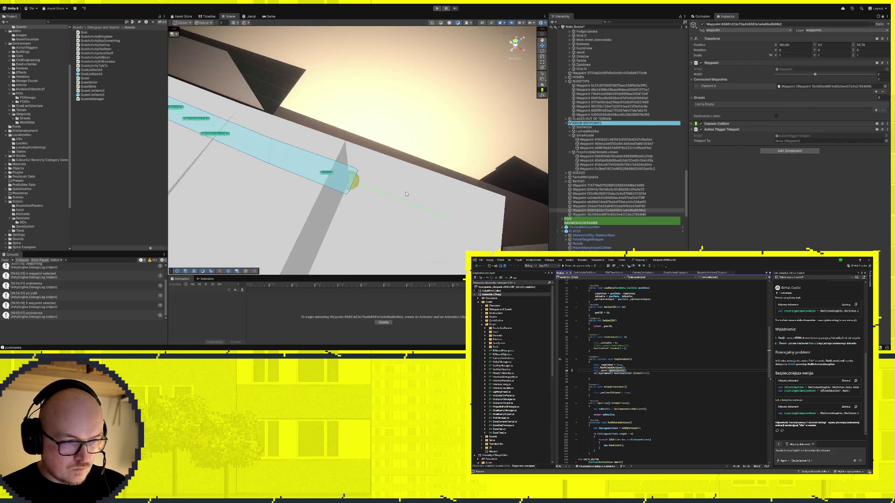
left_click_drag(476, 219, 394, 110)
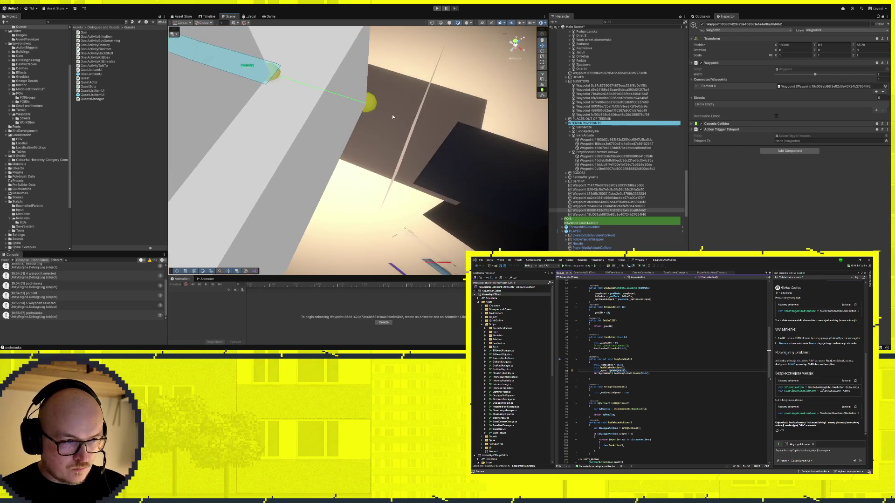
left_click(372, 106)
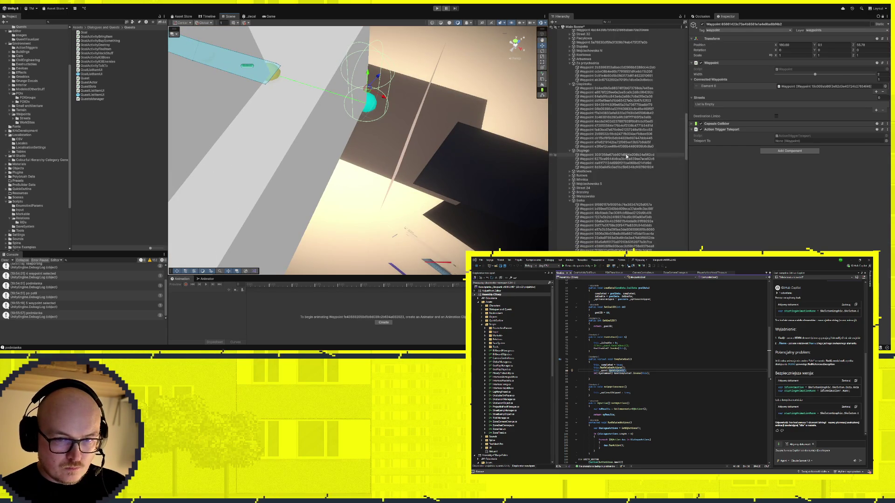
scroll(633, 194, "down", 10)
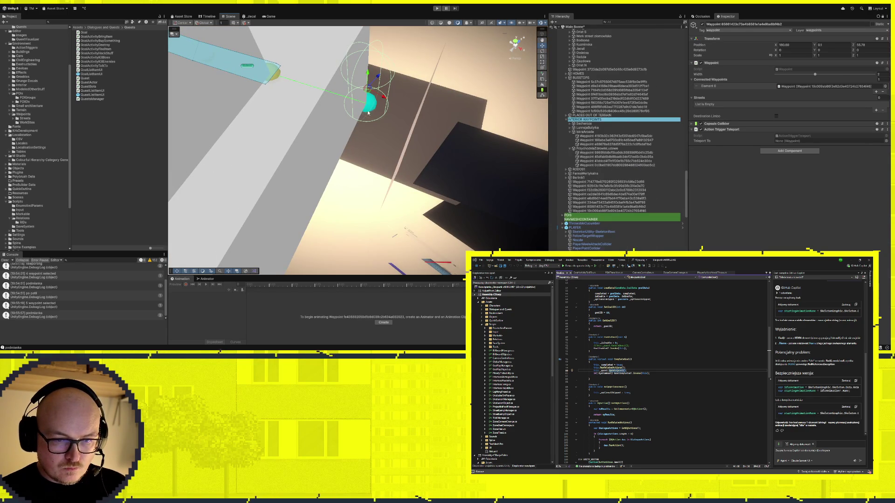
key("f")
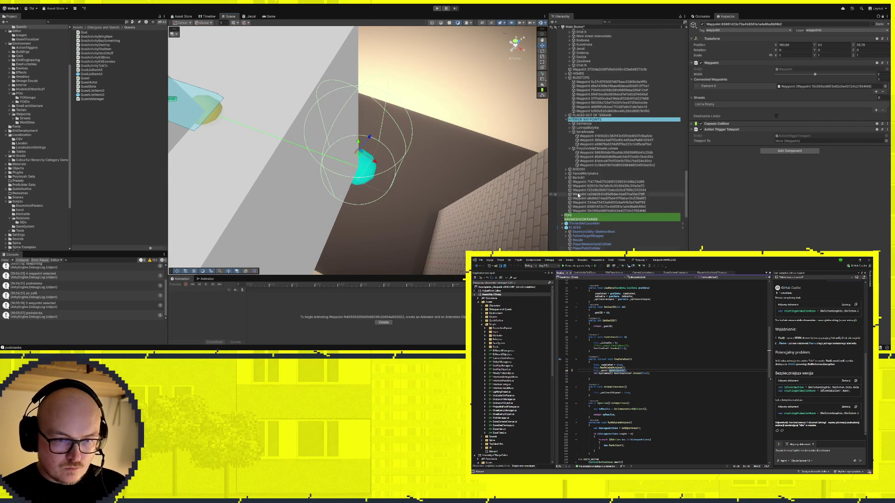
scroll(622, 182, "down", 5)
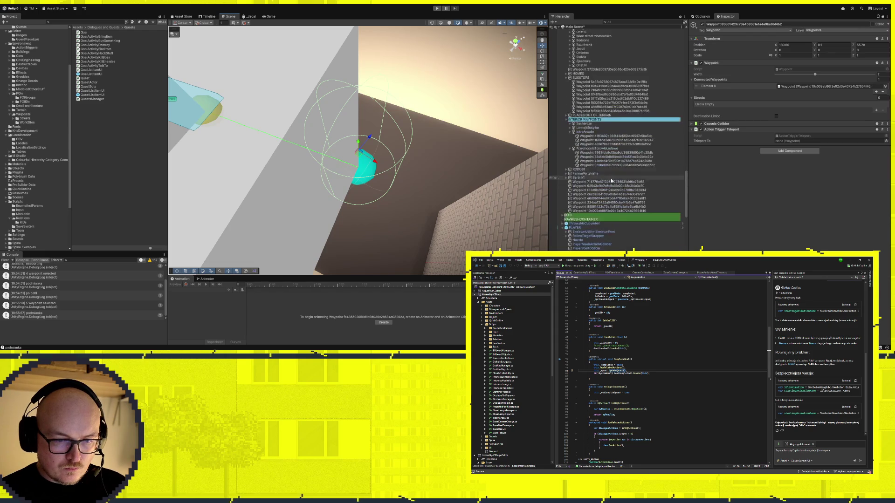
scroll(616, 215, "up", 10)
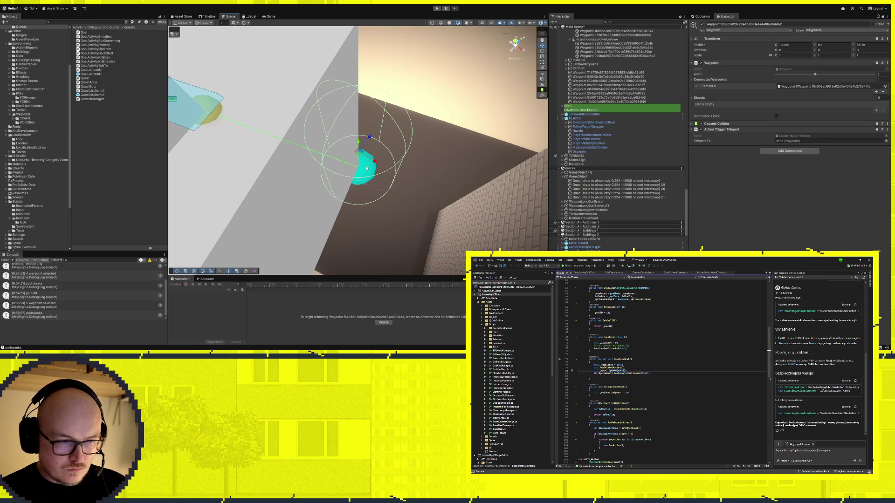
scroll(618, 60, "up", 3)
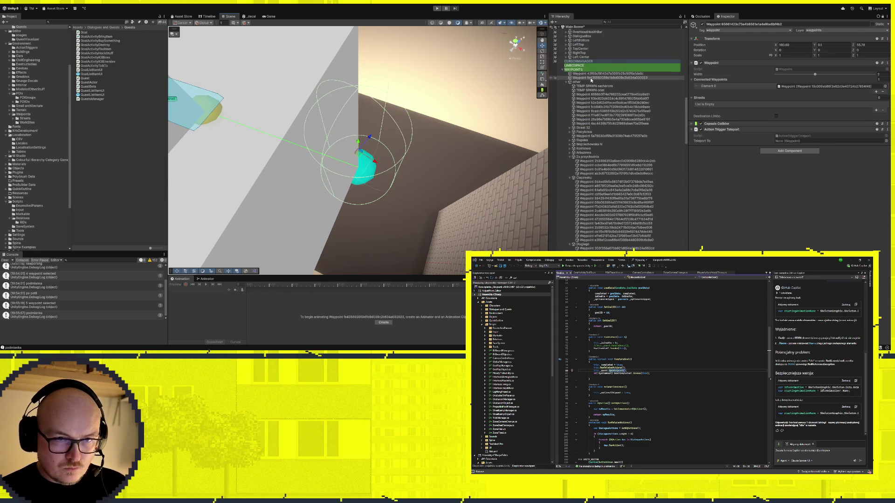
mouse_move(592, 79)
left_mouse_down()
mouse_move(745, 135)
mouse_move(820, 140)
left_mouse_up()
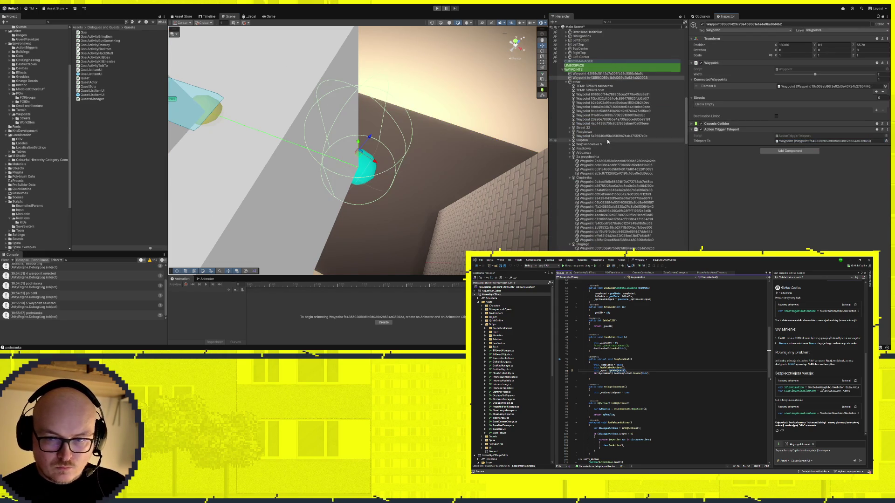
Move the right waypoint at the cyan bar's end further along the road
mouse_move(441, 89)
left_mouse_down()
mouse_move(389, 180)
mouse_move(259, 136)
left_mouse_up()
left_click(257, 127)
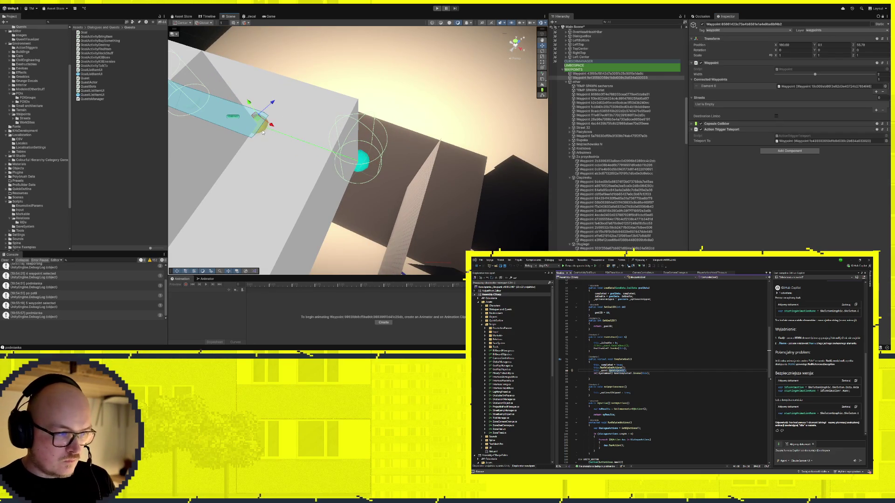
left_click(260, 127)
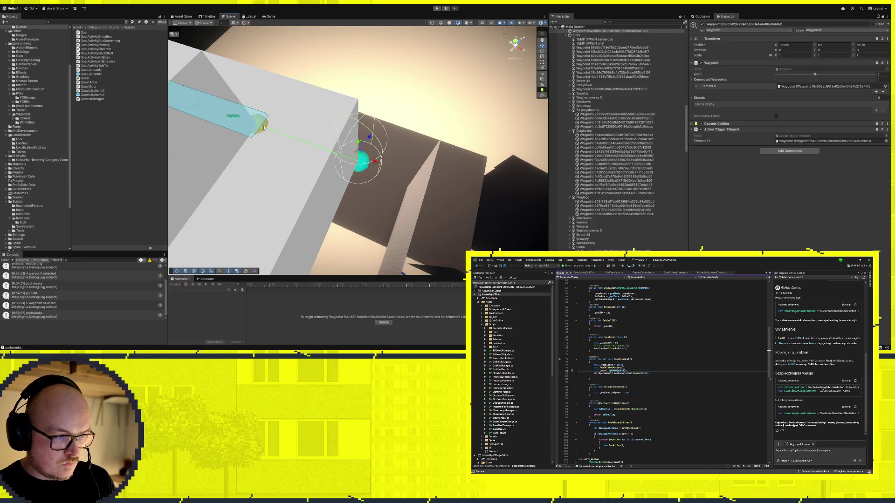
key("f")
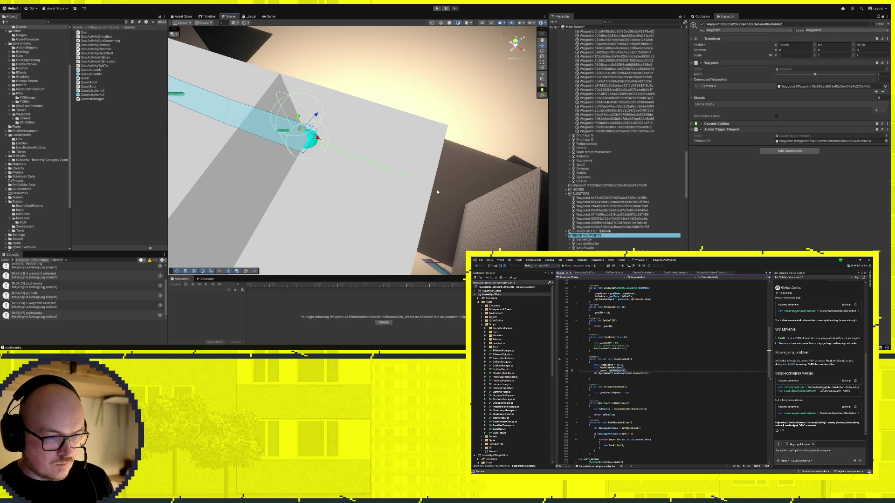
left_click(418, 176, "shift")
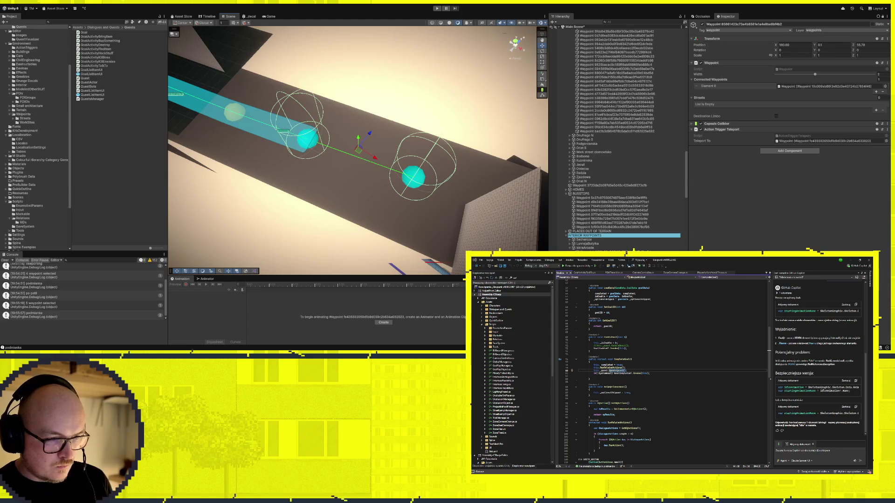
left_click(418, 189)
left_click_drag(424, 176, 476, 197)
Move the next yellow waypoint along the road and nudge it into place
left_click(353, 160)
left_click_drag(353, 160, 391, 168)
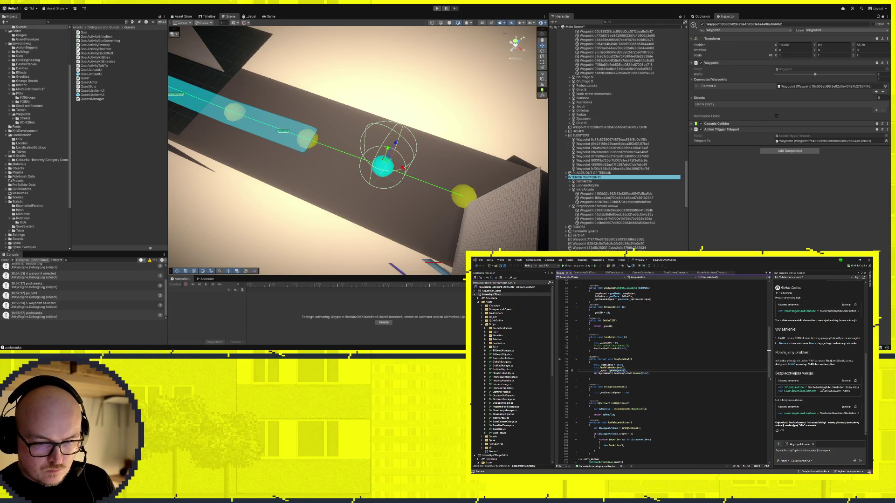
left_click_drag(379, 147, 387, 150)
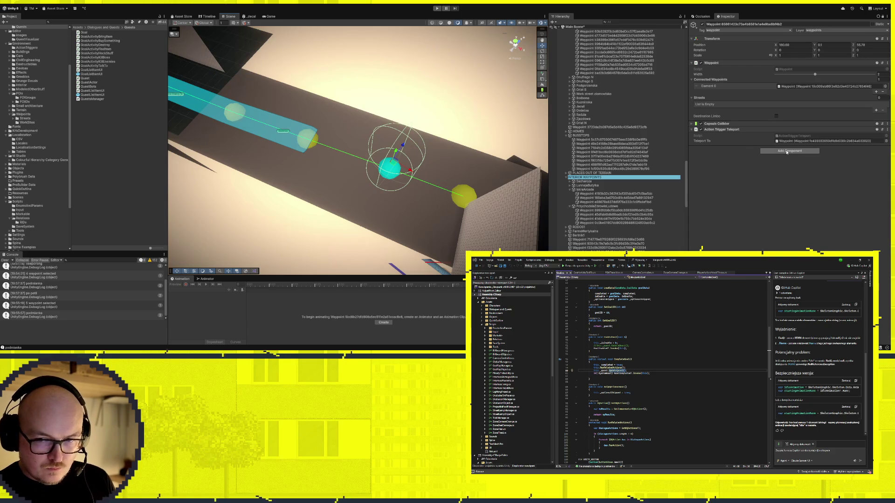
left_click(470, 196)
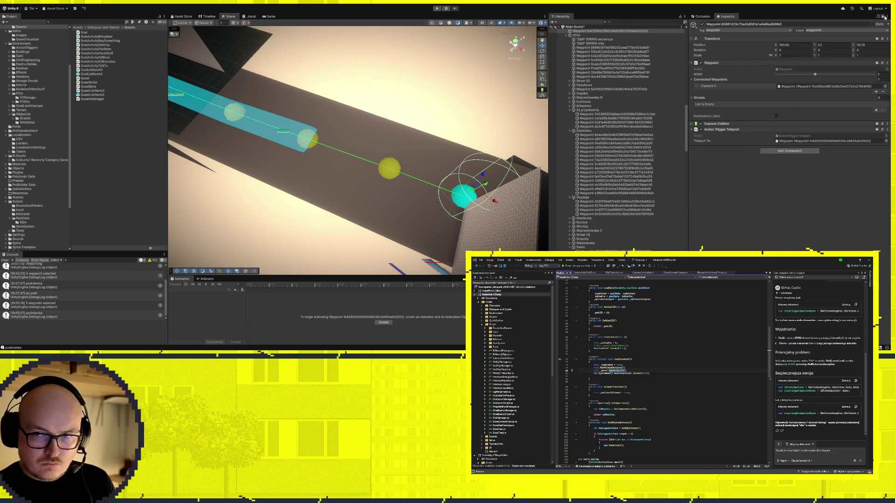
left_click(389, 173)
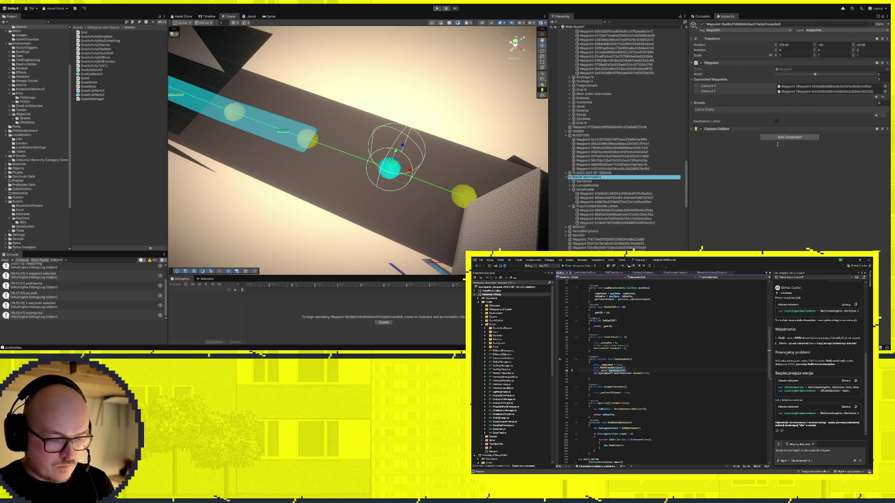
Add an exit-interior trigger and a dead-end TransitionStreetAlongView street link to the middle waypoint
left_click(795, 155)
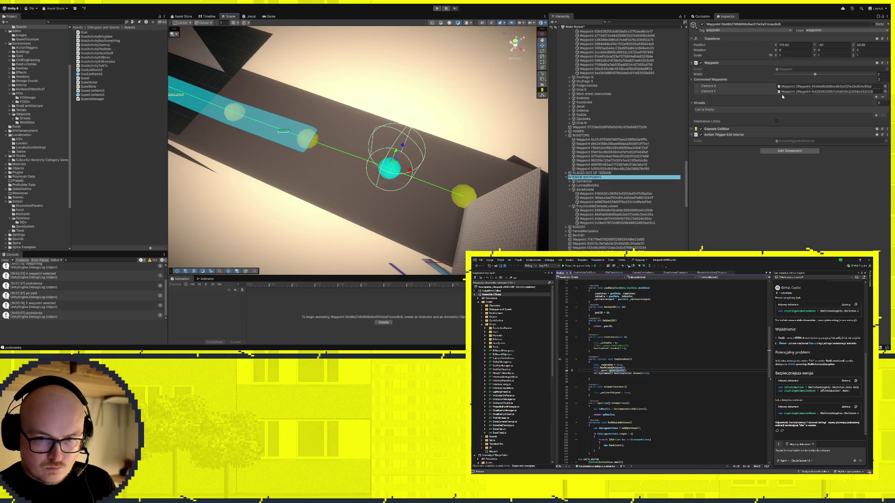
key("ctrl+z")
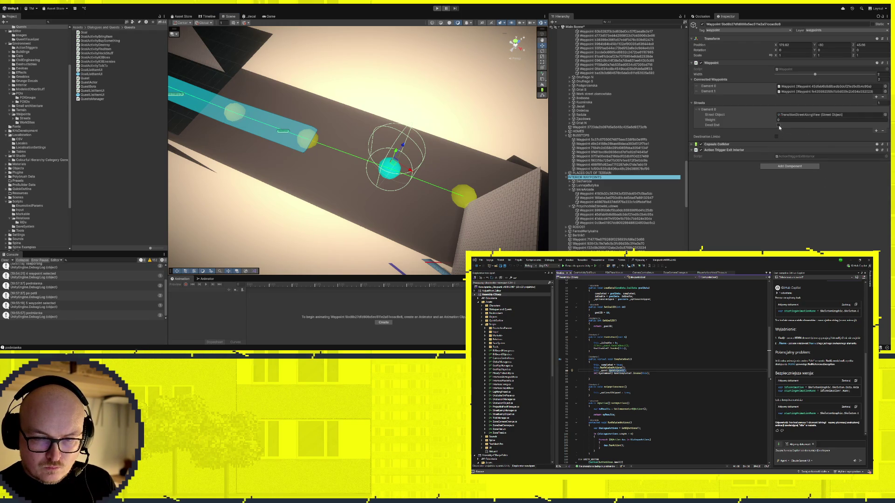
left_click(779, 125)
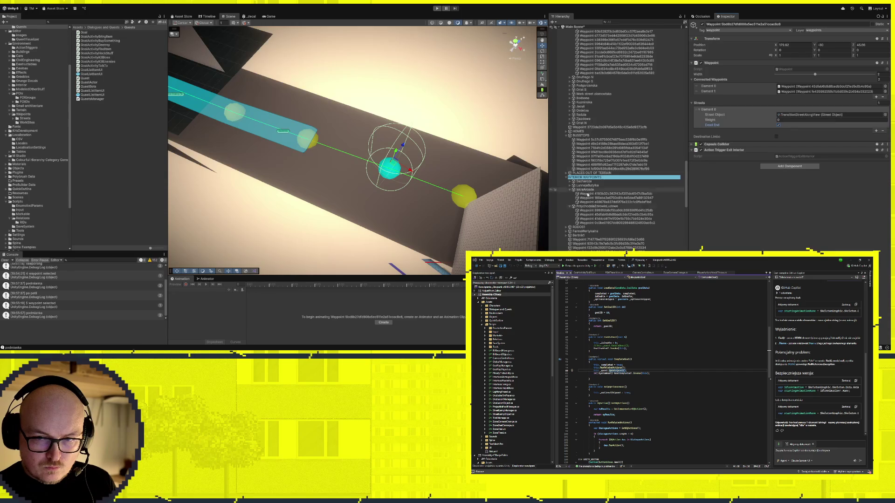
Remove the extra street entry from the neighbouring waypoint and recheck the middle one
left_click(314, 146)
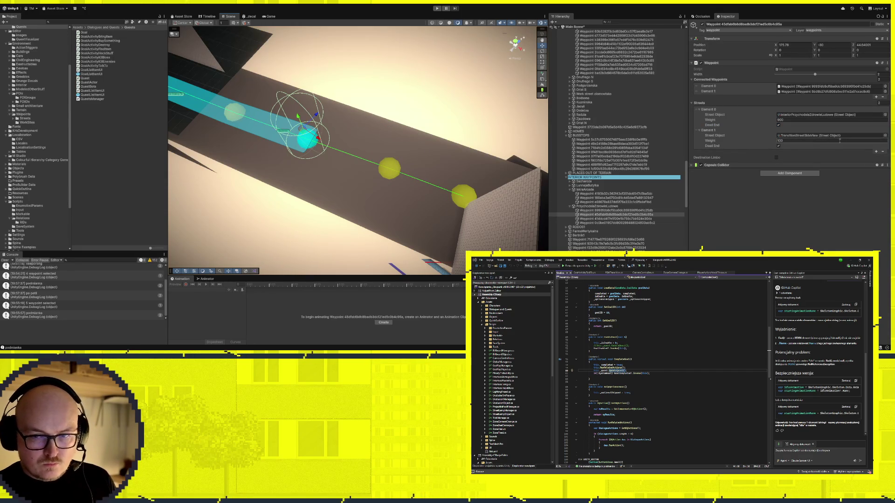
left_click(883, 152)
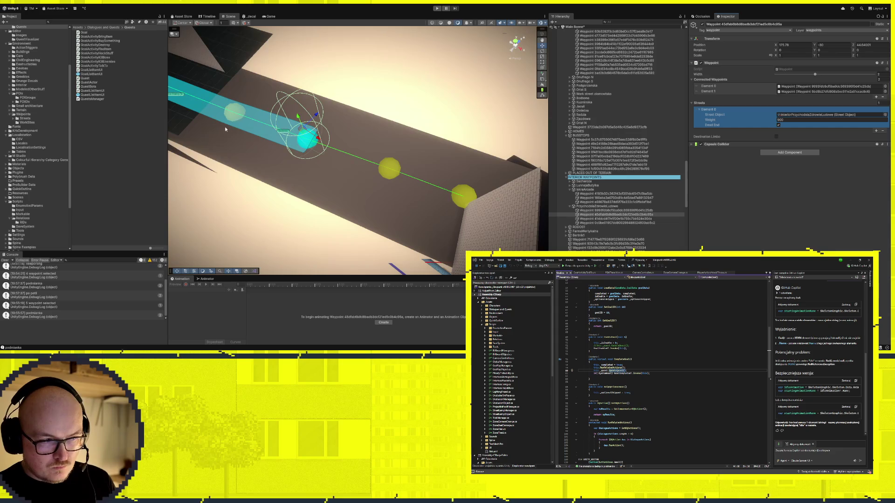
left_click(391, 171)
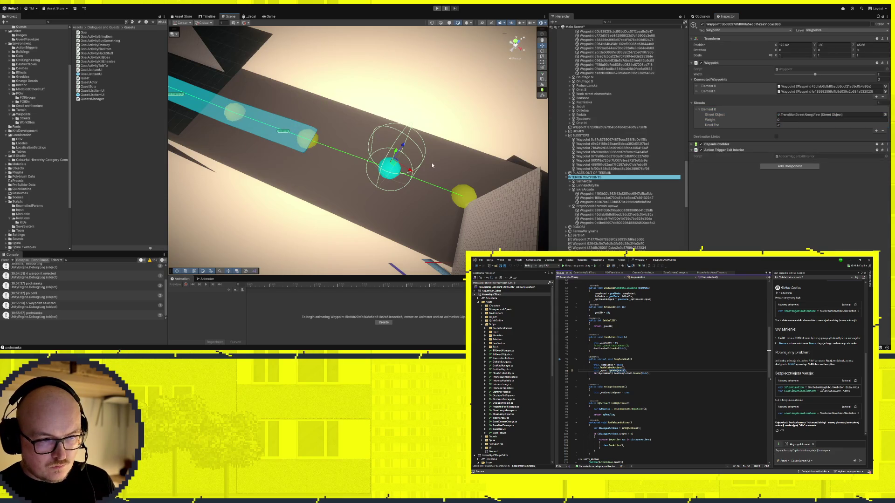
left_click(237, 116)
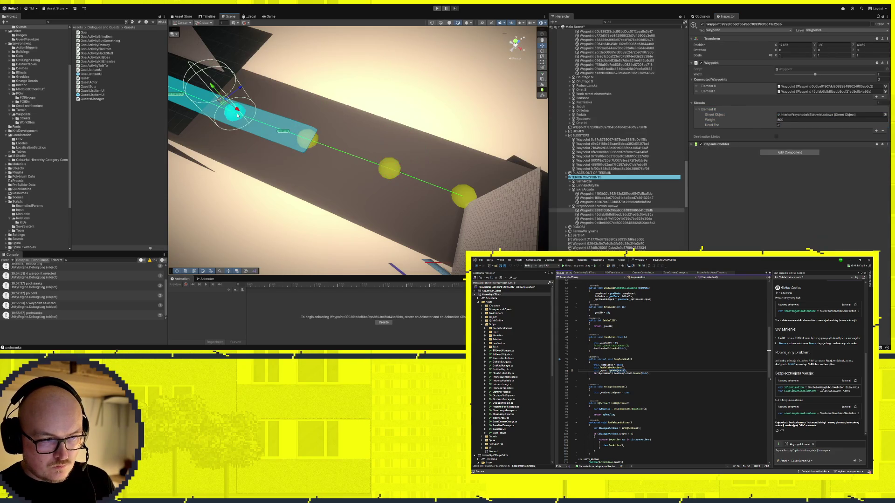
left_click(314, 145)
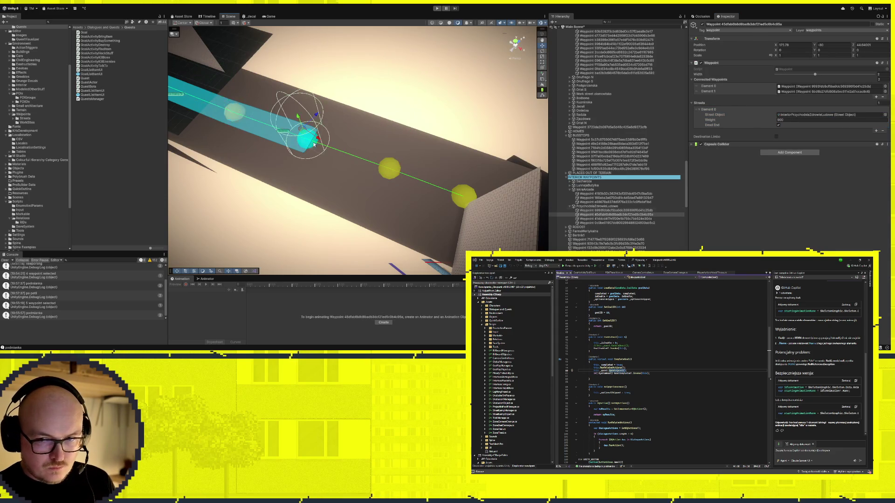
left_click(391, 170)
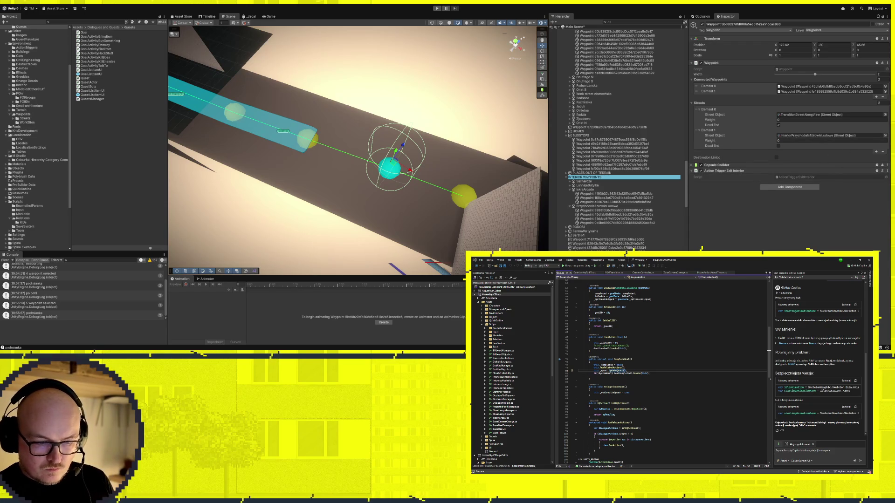
left_click(615, 223, "shift")
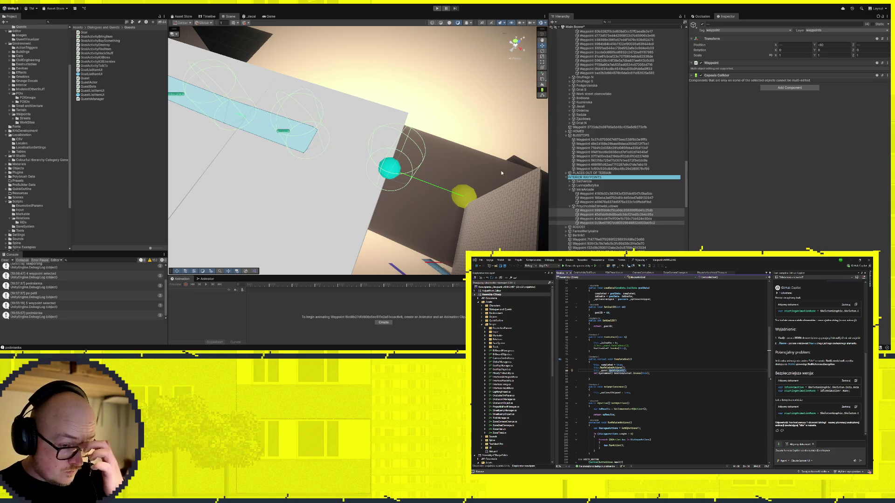
Set the yellow waypoint's first street weight to 100
left_click(463, 197)
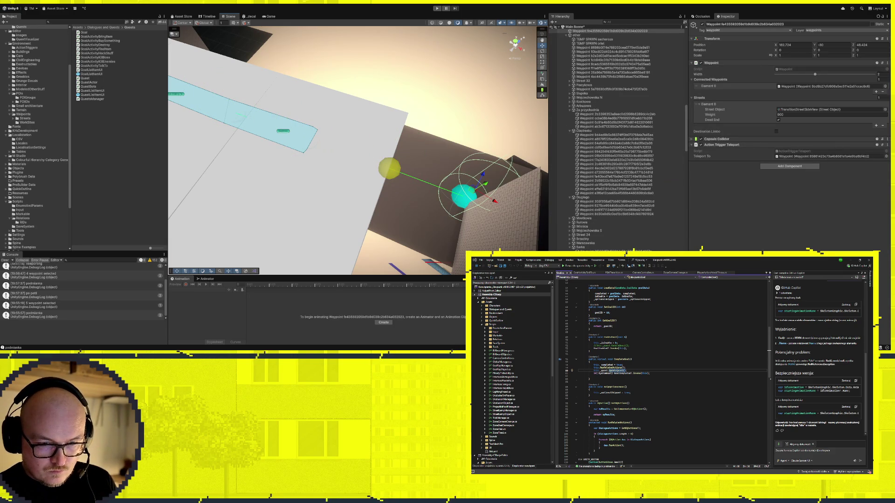
left_click(390, 170)
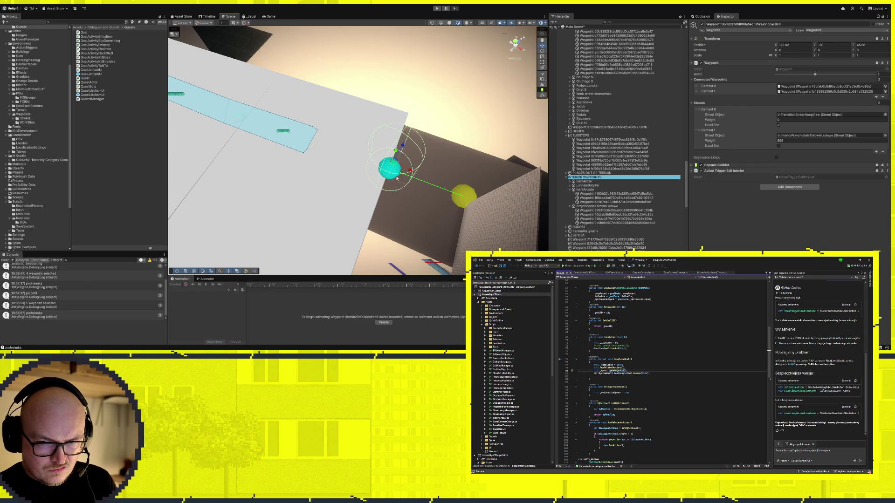
key("shift+Tab")
type("100")
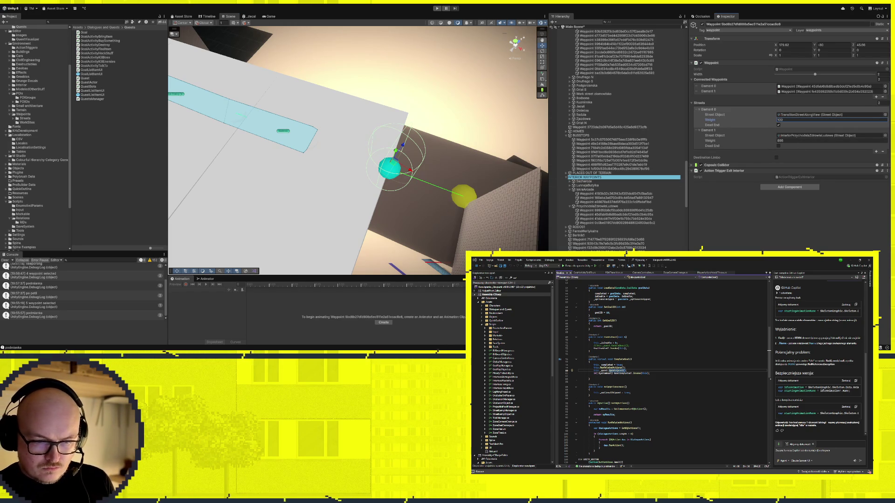
Frame and inspect the two neighbouring connected waypoints
key("ctrl+shift+w")
left_click(472, 196)
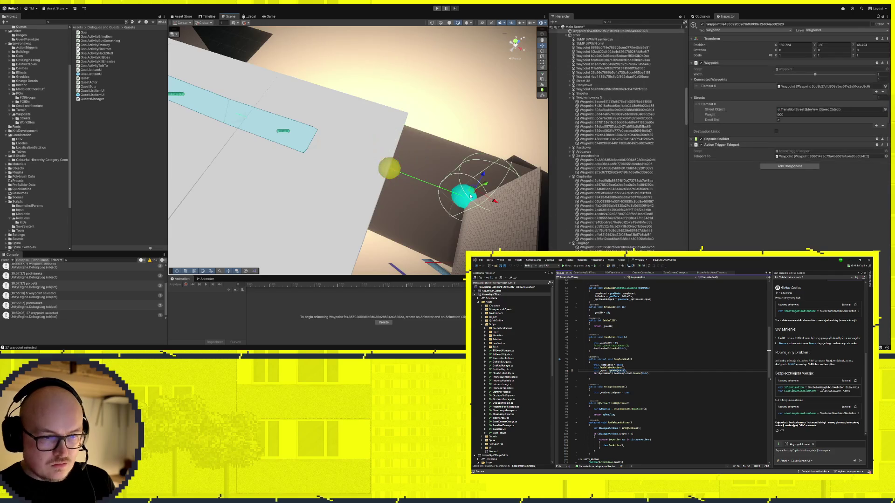
left_click(392, 171, "shift")
key("f")
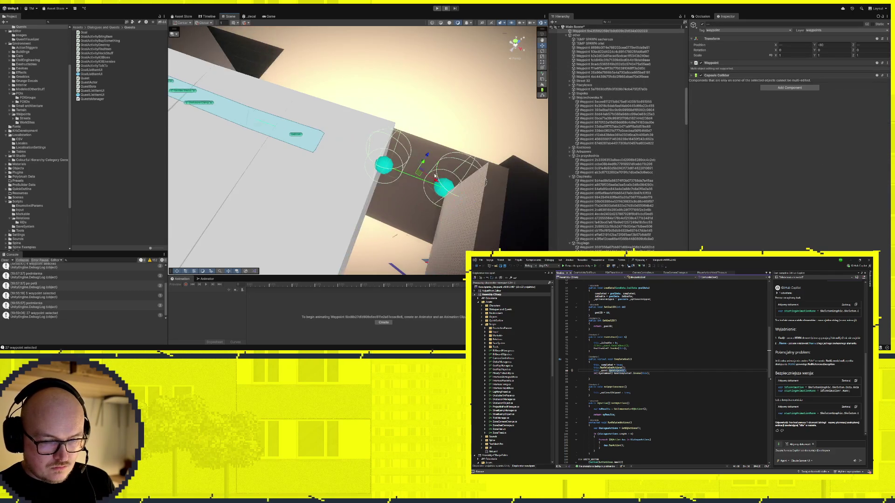
mouse_move(428, 175)
left_mouse_down()
mouse_move(370, 144)
mouse_move(391, 173)
mouse_move(481, 214)
left_mouse_up()
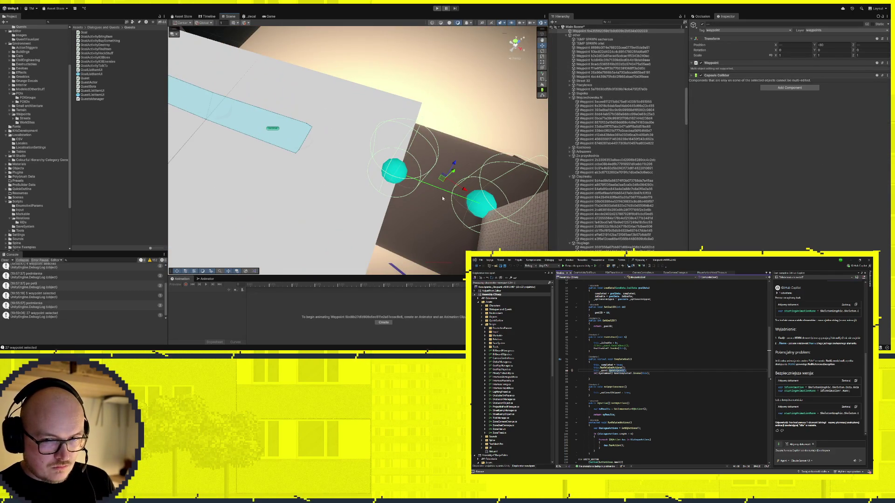
left_click(481, 215)
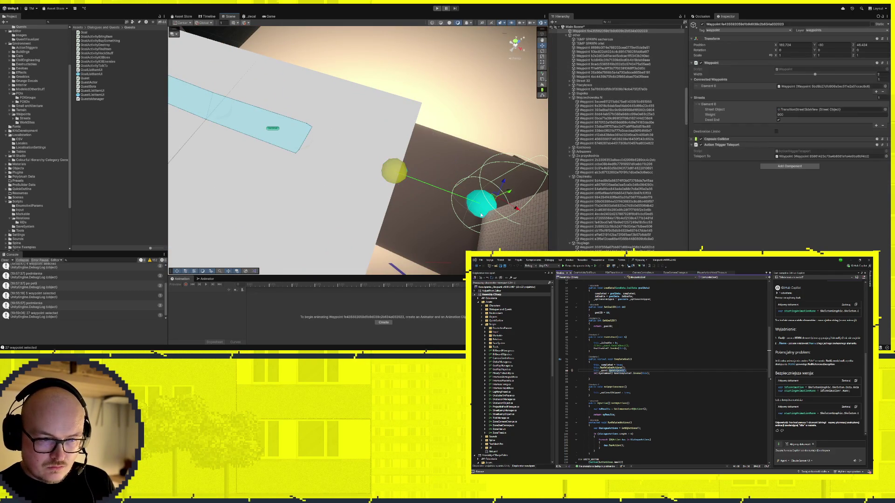
left_click(395, 173)
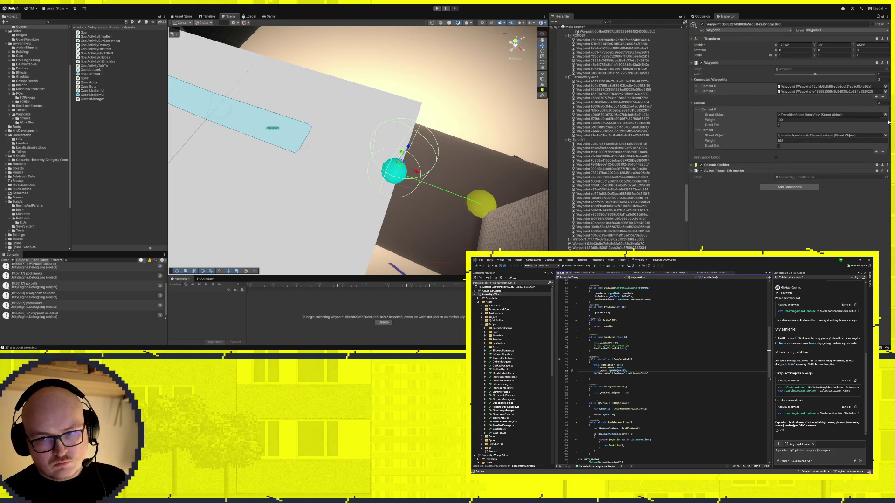
Open the first street's asset, then restore the first street to TransitionStreetSideView
left_click(805, 114)
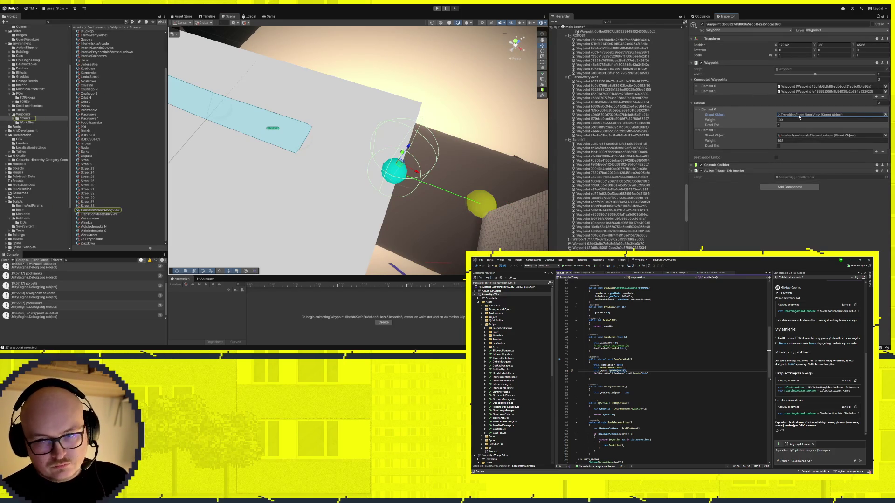
double_click(805, 115)
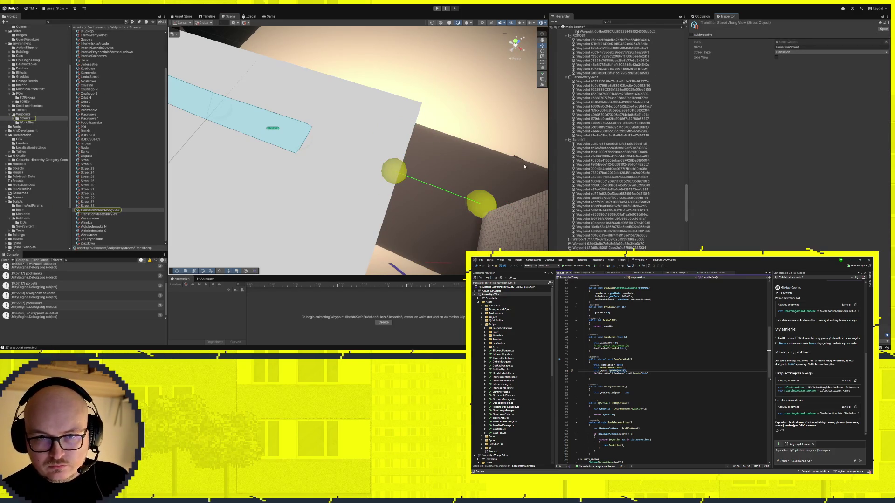
key("ctrl+z")
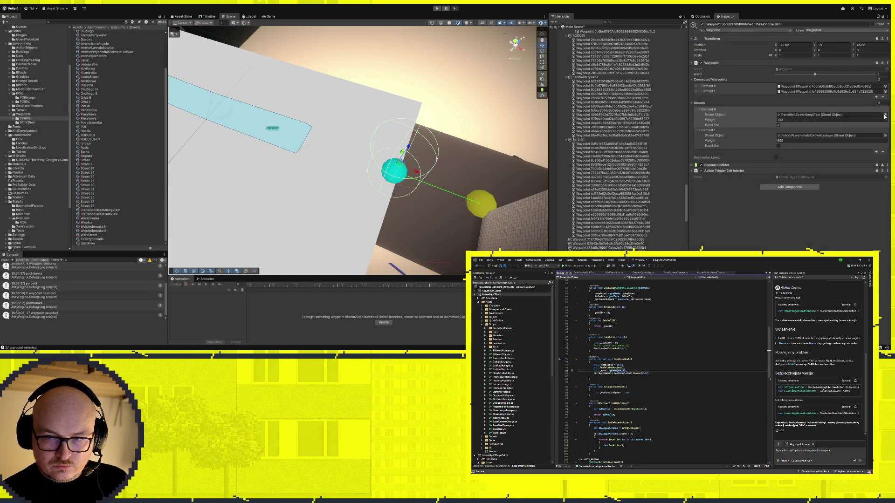
key("ctrl+z")
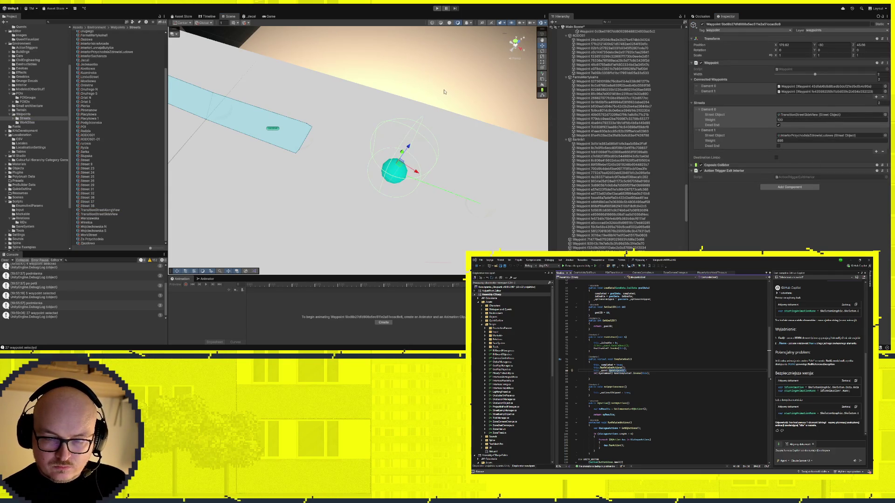
Review the next waypoint, the strip-end waypoint and the connected waypoint along the strip
scroll(340, 166, "up", 5)
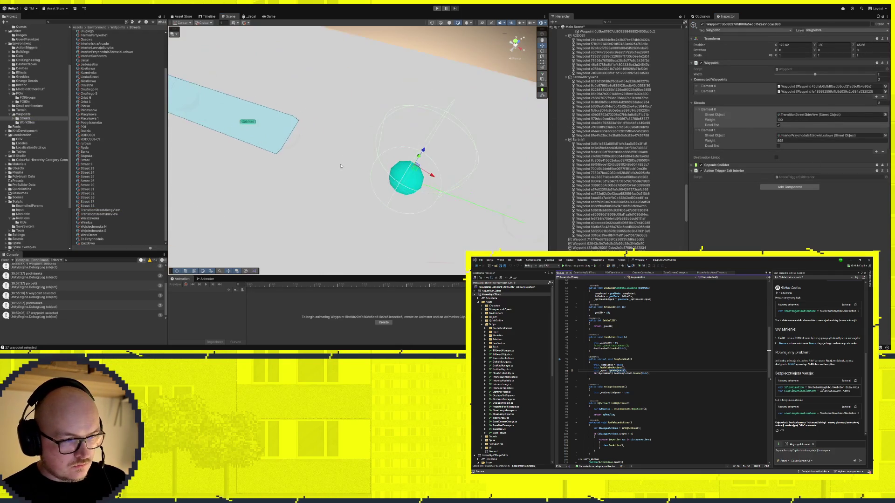
scroll(341, 166, "up", 5)
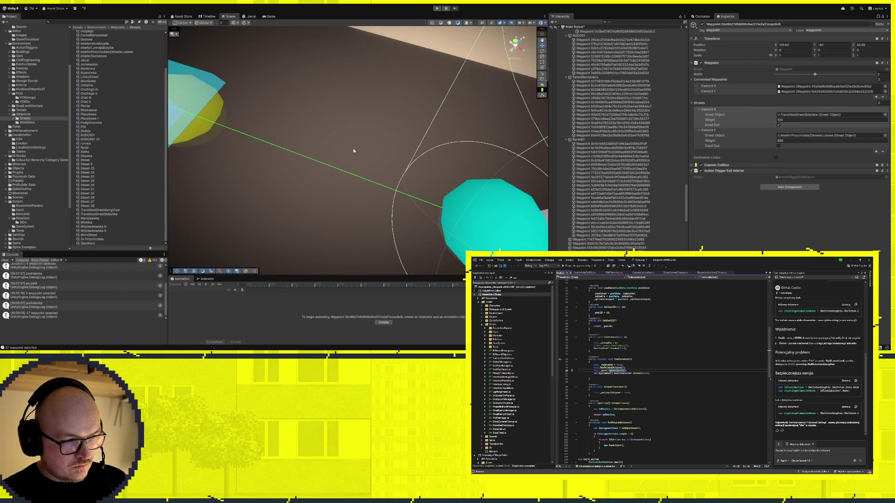
scroll(341, 140, "down", 8)
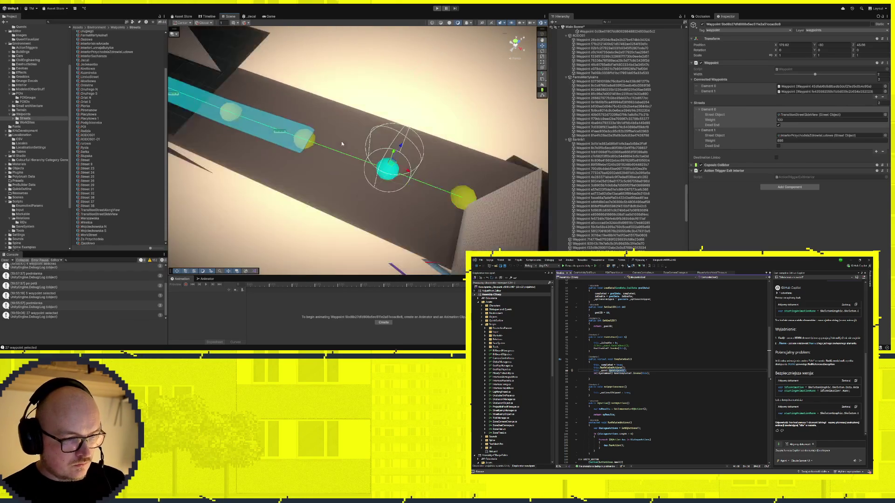
scroll(340, 141, "down", 2)
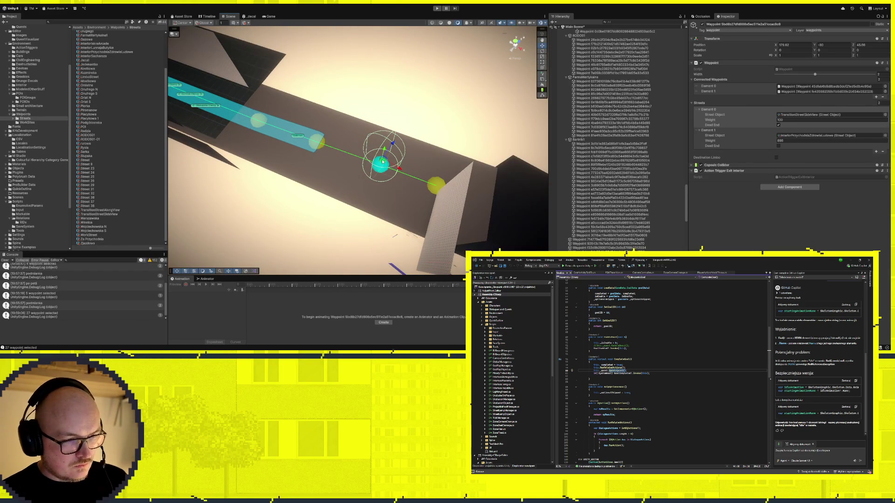
left_click(434, 189)
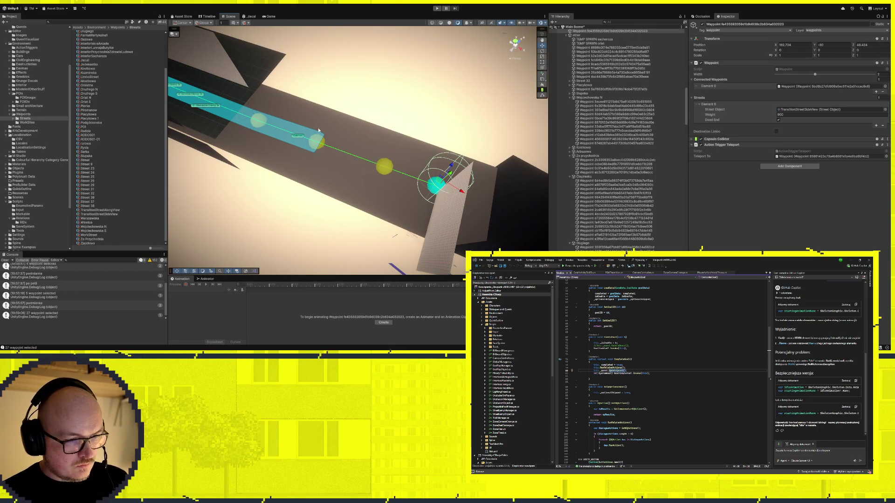
left_click(319, 143)
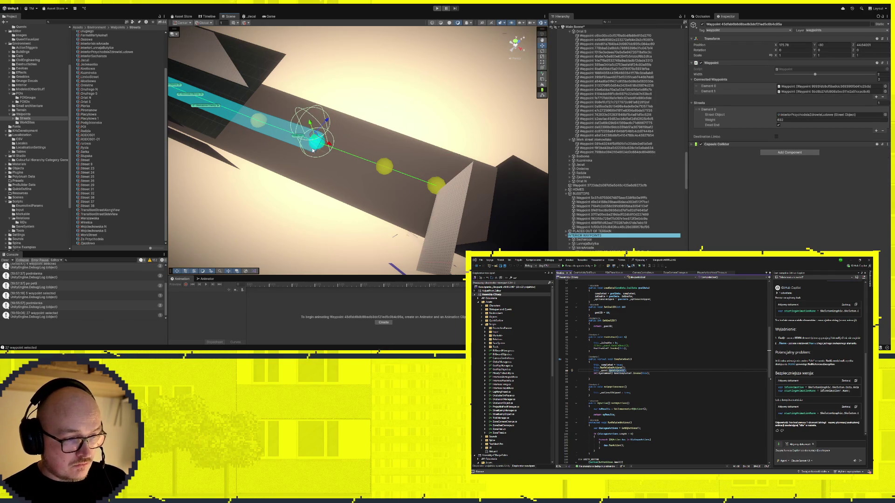
scroll(446, 156, "down", 5)
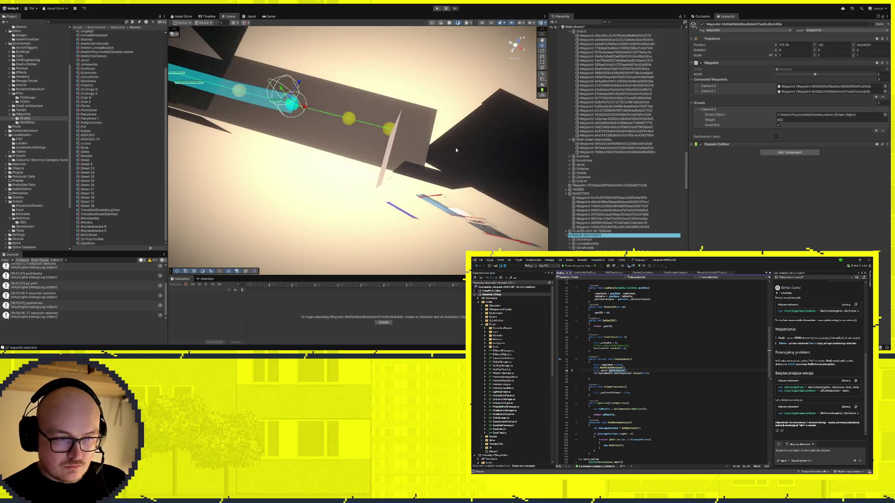
scroll(447, 145, "up", 5)
left_click(350, 125)
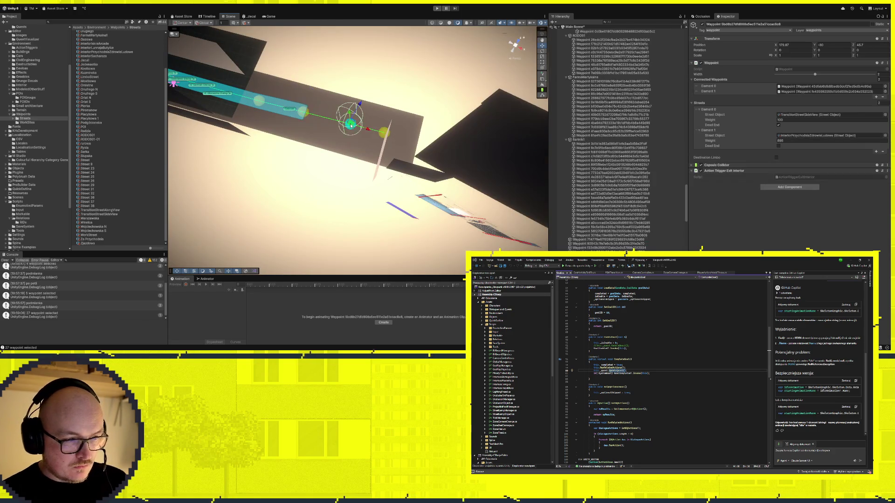
scroll(432, 138, "down", 5)
scroll(432, 138, "up", 5)
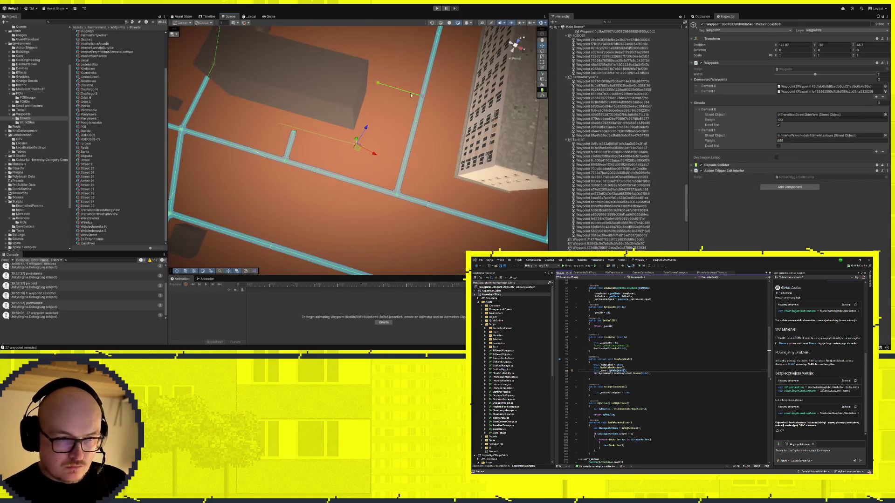
Add an Action Trigger Enter Interior to the waypoint with three connections
left_click(423, 96)
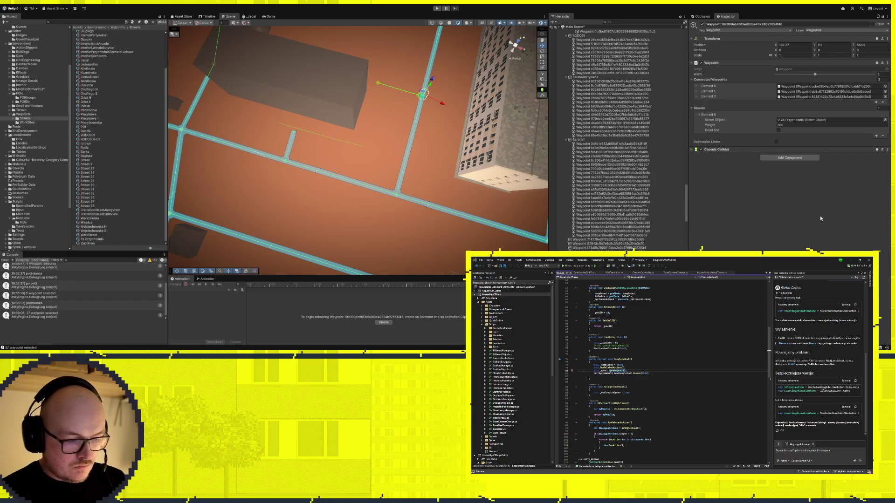
key("ctrl+z")
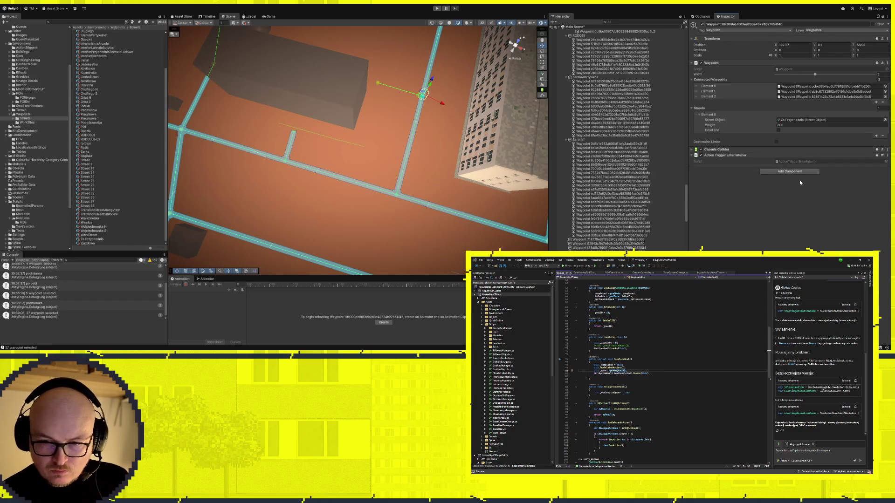
scroll(442, 83, "up", 5)
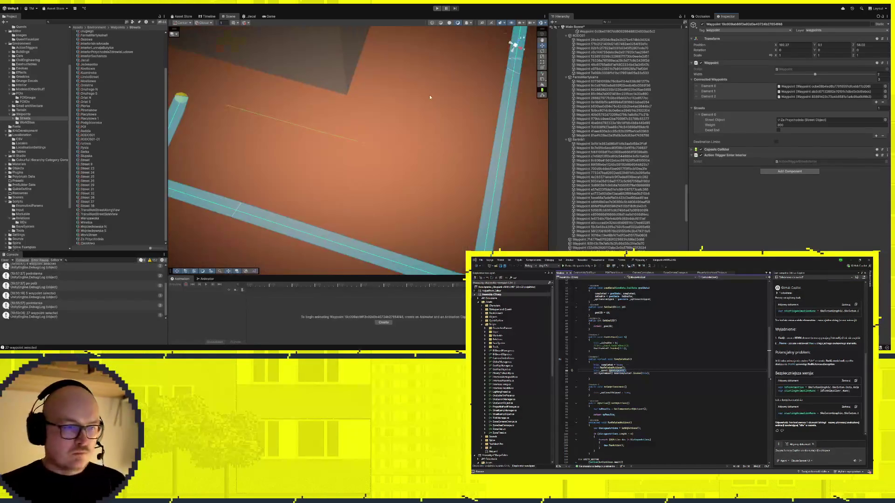
mouse_move(426, 119)
left_mouse_down()
mouse_move(468, 144)
mouse_move(425, 140)
left_mouse_up()
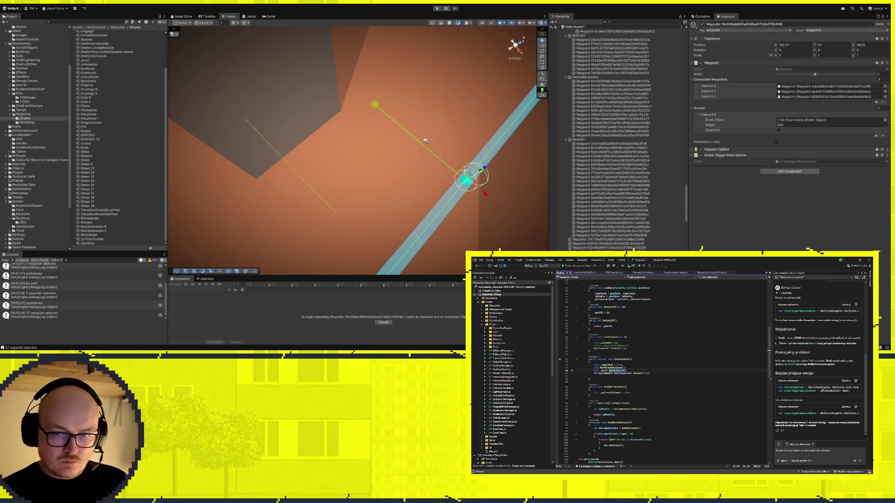
Shift the roadside yellow waypoint slightly down and right, then select Gabinet
left_click(376, 108)
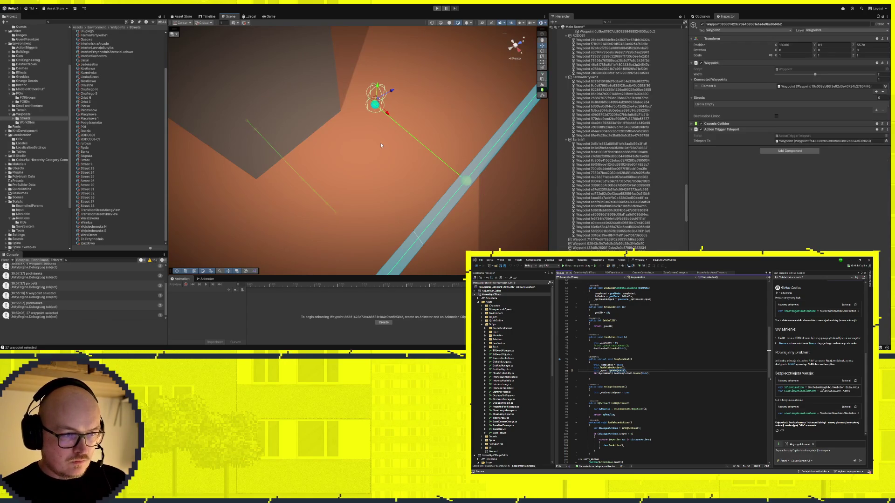
left_click_drag(378, 109, 435, 157)
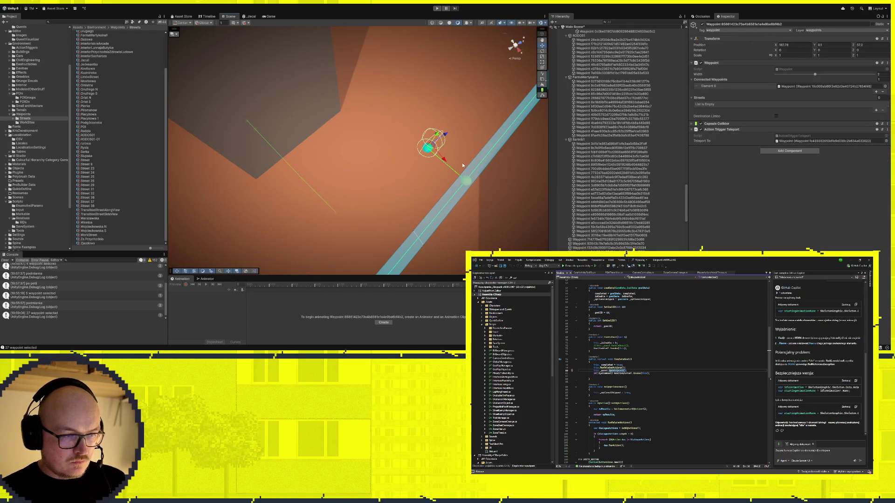
scroll(456, 161, "down", 5)
scroll(381, 198, "up", 5)
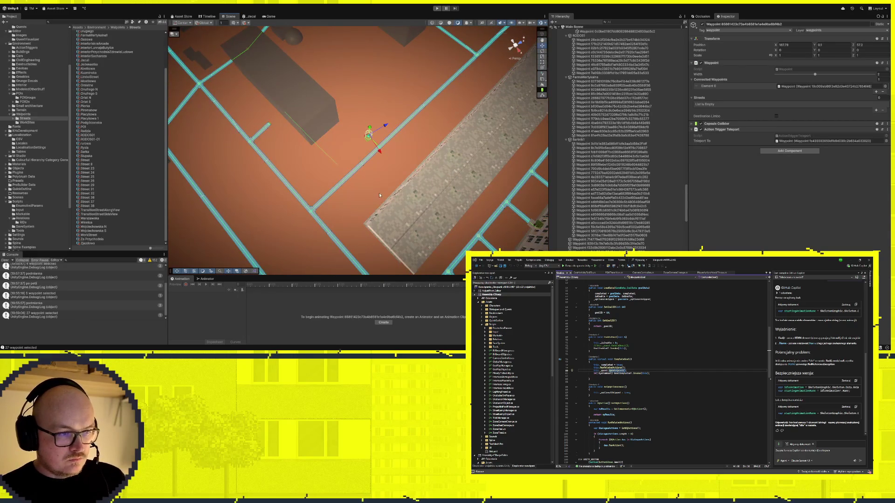
scroll(294, 162, "up", 5)
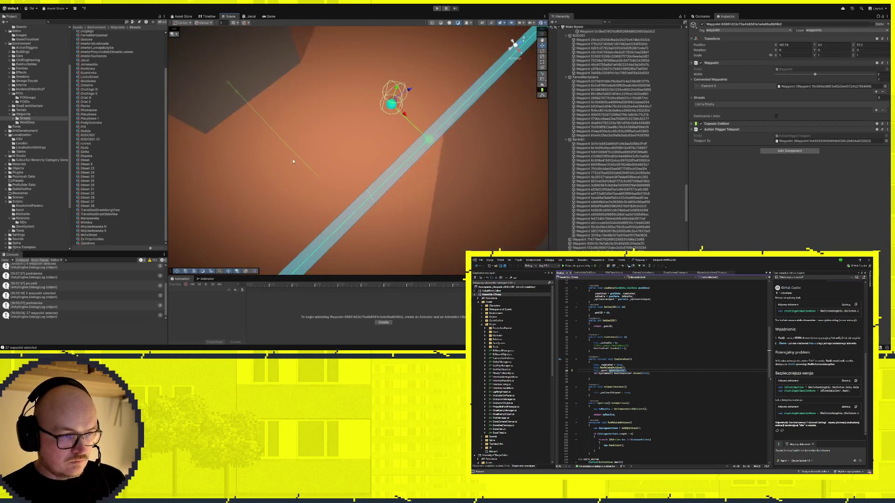
scroll(294, 161, "up", 5)
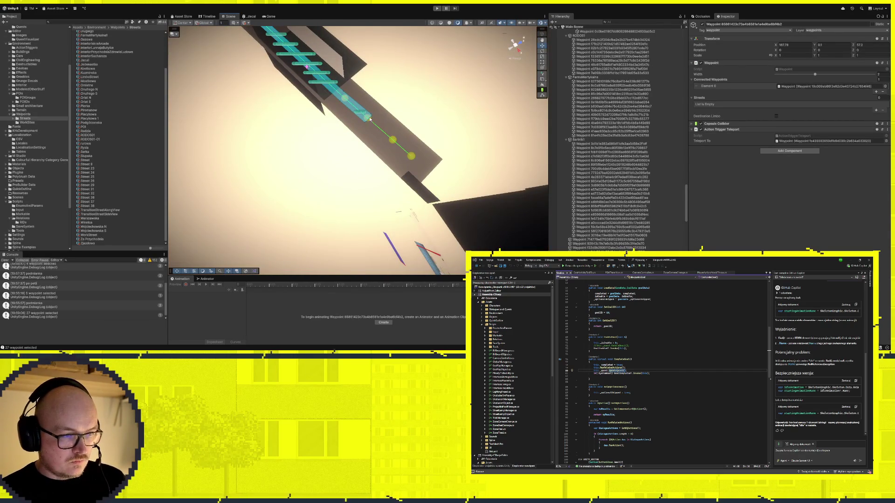
left_click(370, 120)
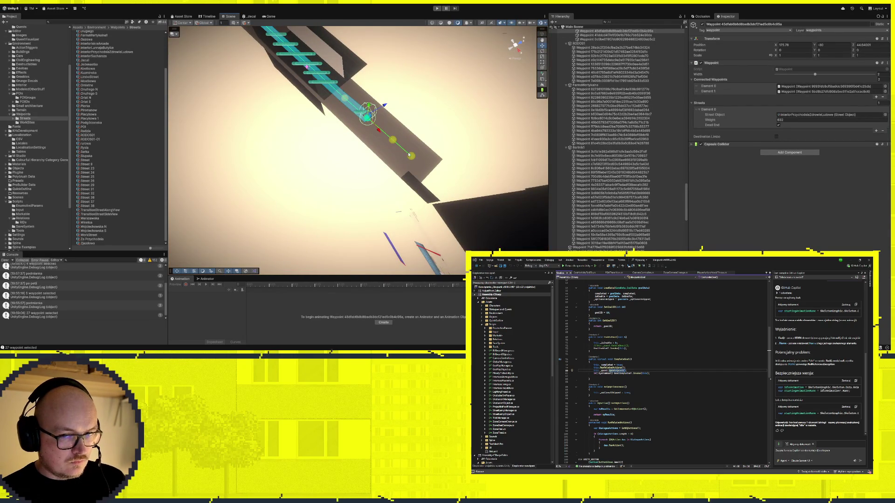
left_click(363, 114)
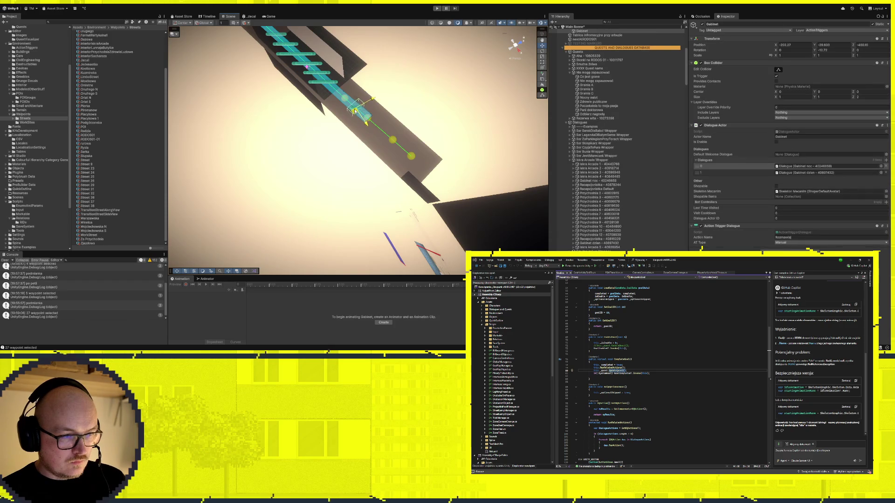
Nudge Gabinet along the street and orbit around its trigger box on the waypoint path
mouse_move(361, 115)
left_mouse_down()
mouse_move(381, 139)
mouse_move(395, 128)
left_mouse_up()
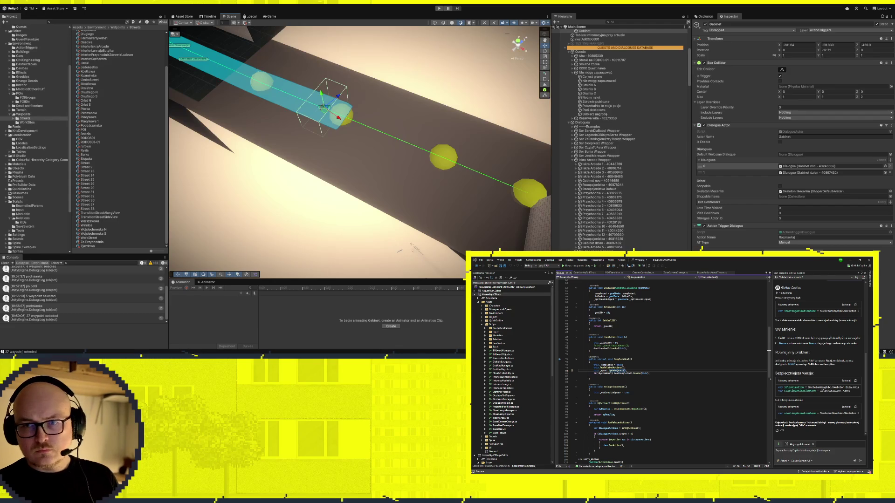
mouse_move(397, 186)
left_mouse_down()
mouse_move(409, 170)
mouse_move(379, 200)
left_mouse_up()
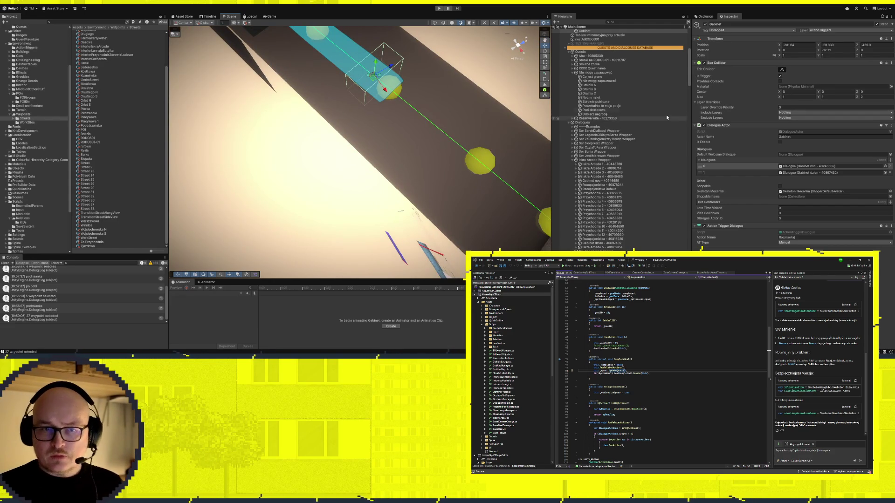
mouse_move(336, 163)
left_mouse_down()
mouse_move(364, 181)
mouse_move(378, 151)
mouse_move(328, 134)
left_mouse_up()
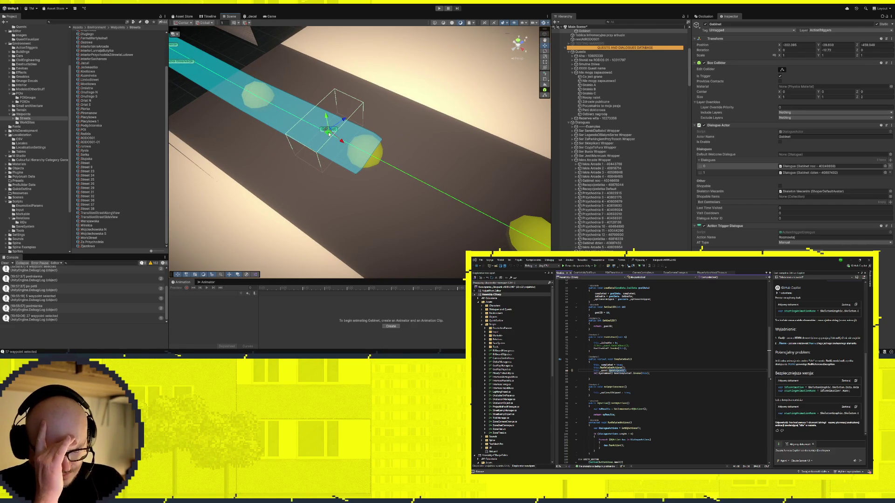
key("ctrl+z")
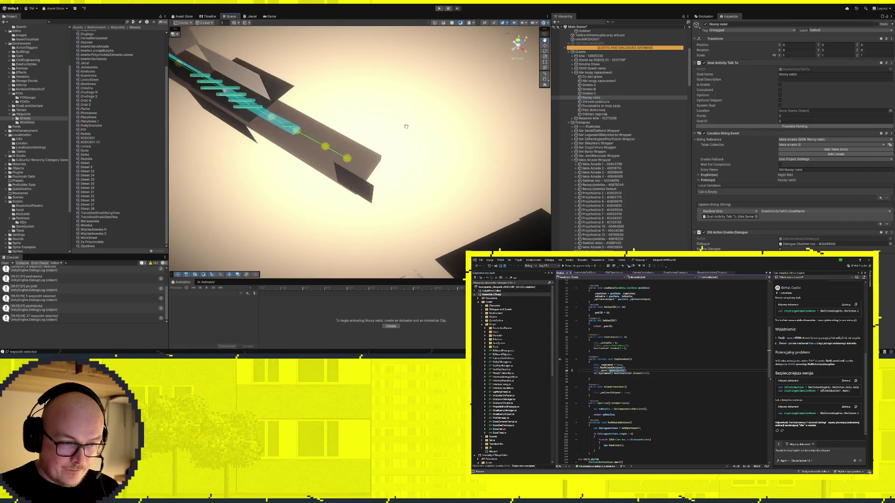
Check a street waypoint, then select and frame the Farma Wertykalna object
left_click(449, 46)
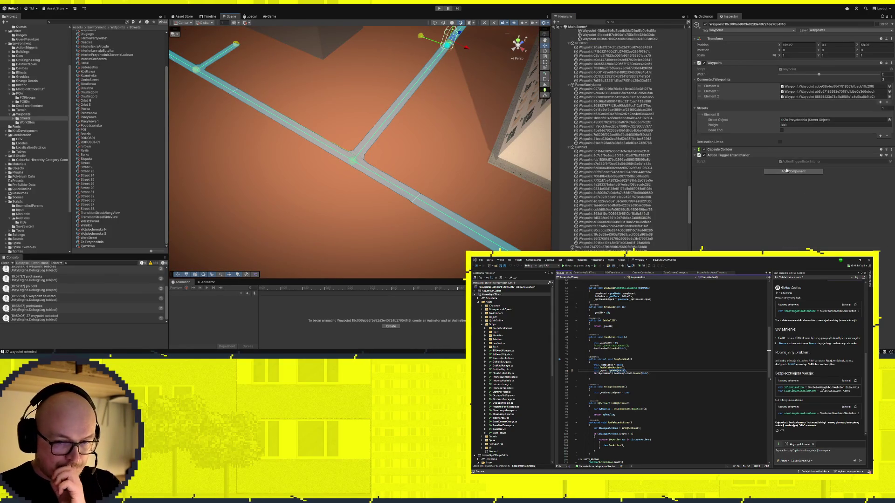
scroll(398, 136, "down", 5)
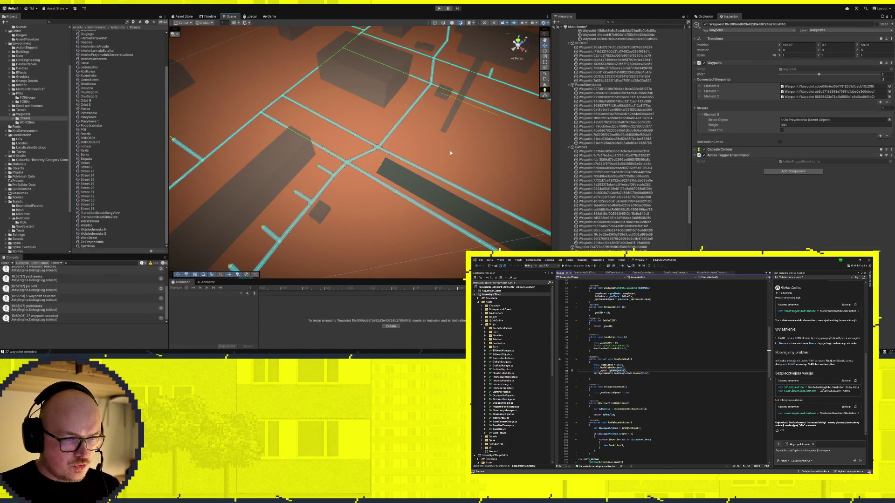
mouse_move(450, 152)
left_mouse_down()
mouse_move(551, 98)
mouse_move(407, 136)
left_mouse_up()
left_click(391, 134)
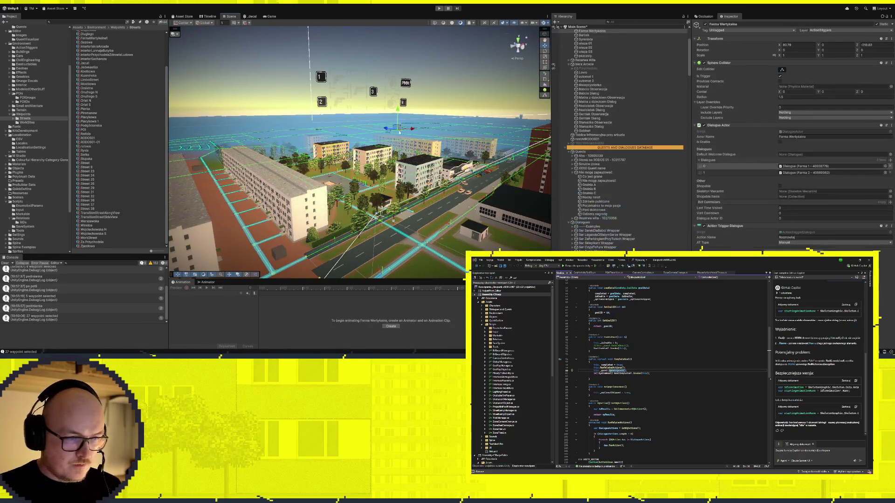
key("f")
scroll(462, 169, "down", 5)
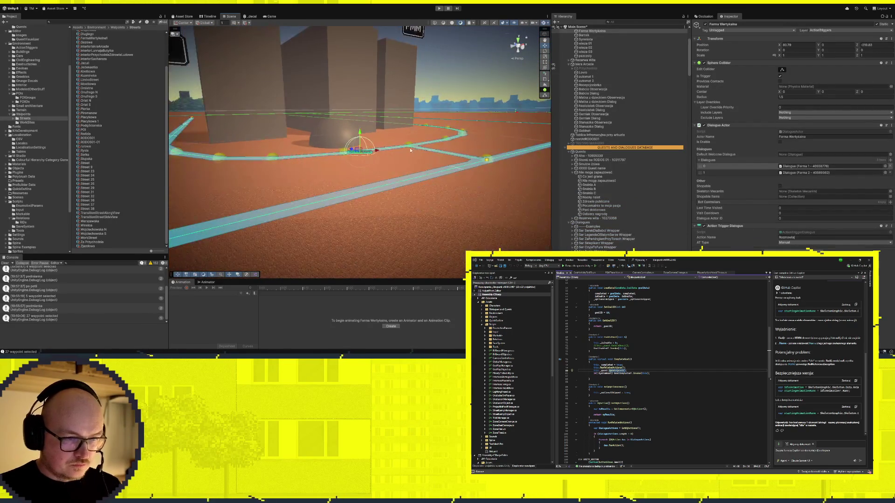
Inspect waypoints near the farm and brick wall, ending on the apartment-block waypoint
left_click(485, 160)
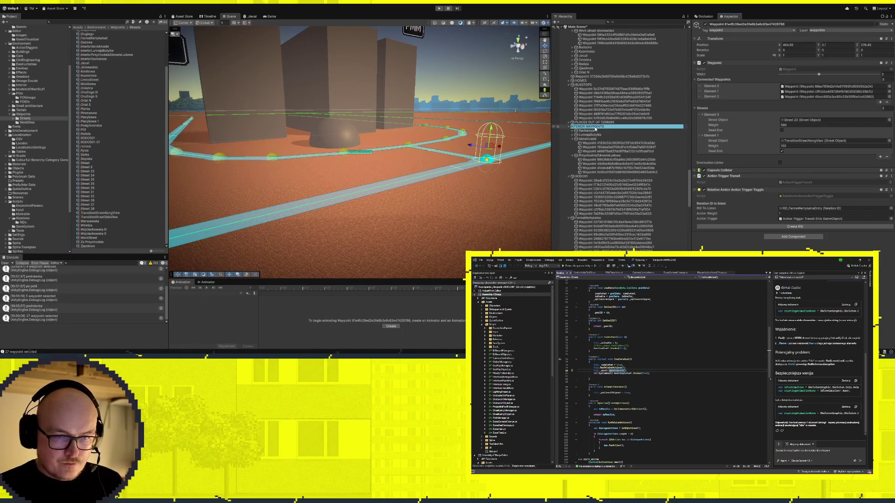
scroll(612, 152, "up", 10)
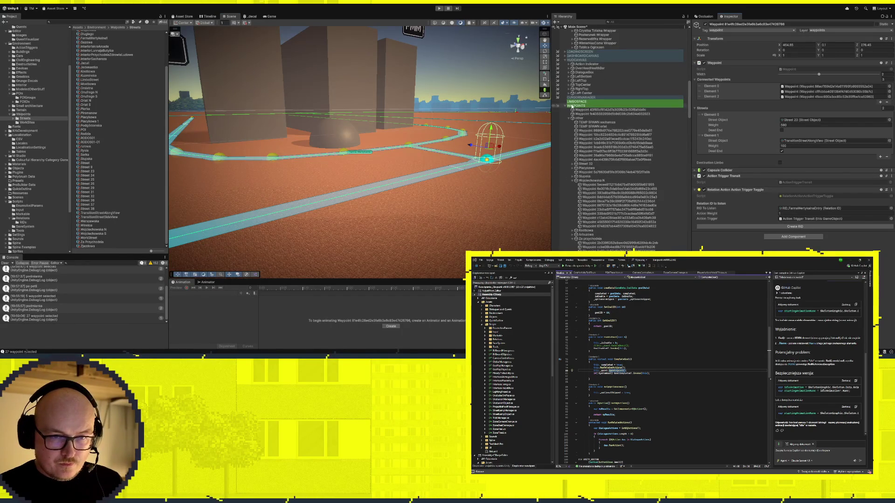
double_click(611, 109)
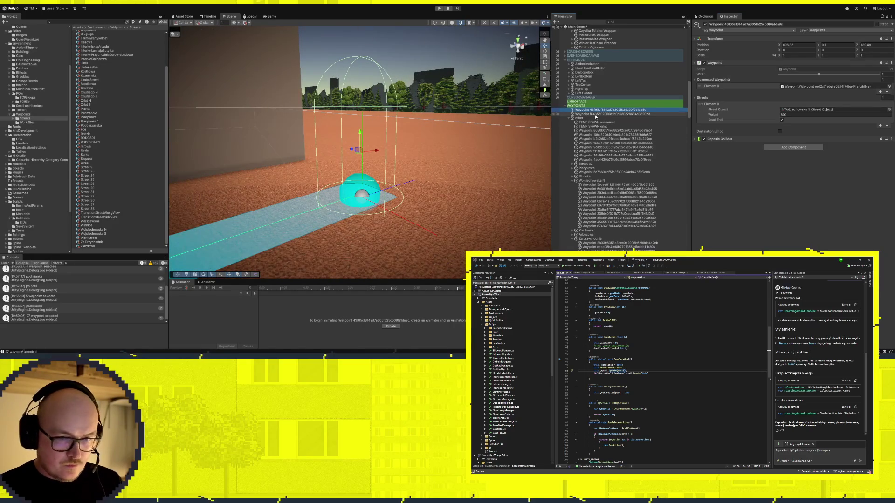
scroll(400, 177, "down", 5)
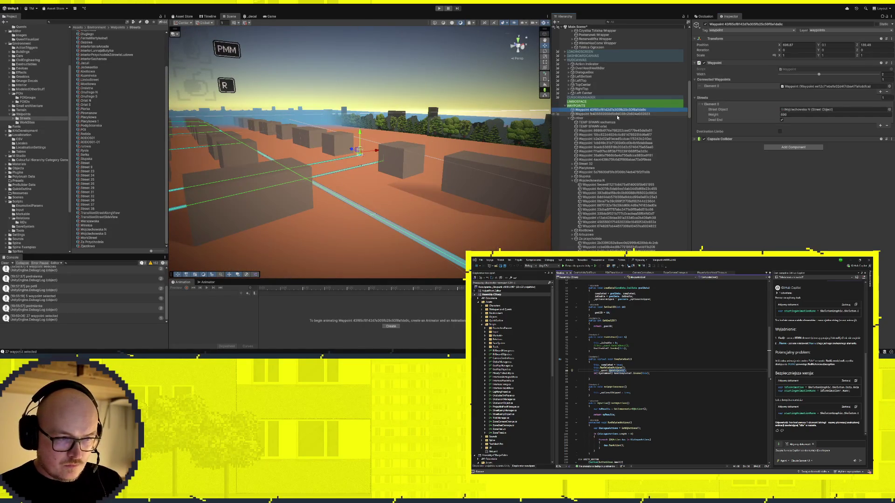
double_click(618, 115)
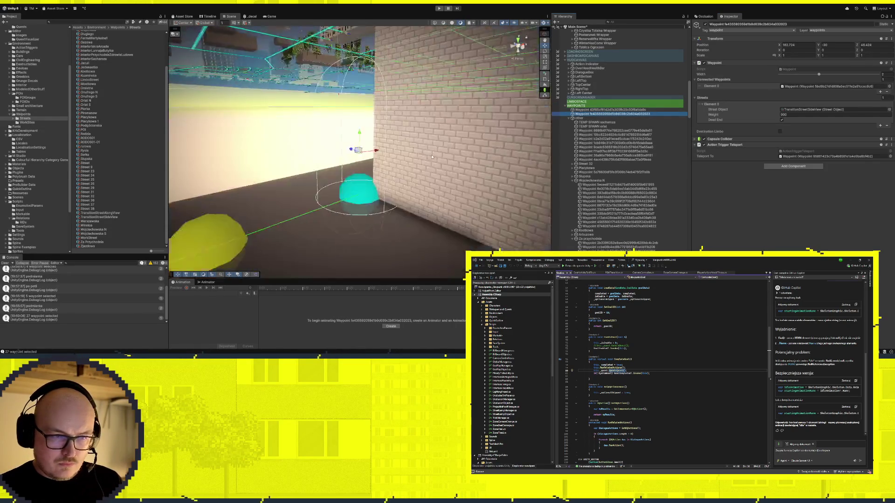
mouse_move(401, 162)
left_mouse_down()
mouse_move(369, 150)
mouse_move(406, 194)
mouse_move(426, 149)
mouse_move(281, 183)
mouse_move(381, 148)
left_mouse_up()
left_click(381, 148)
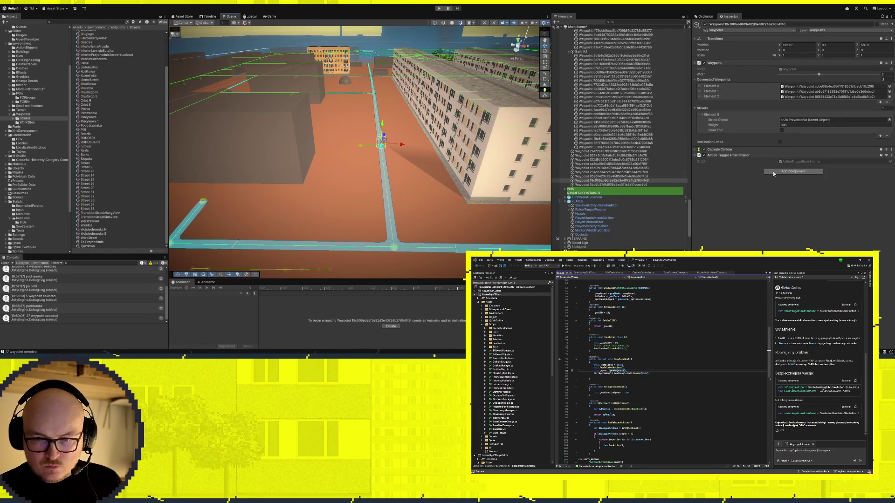
Paste a Relation Action Trigger Toggle, aim it at the Enter Interior trigger, and create a new RID
key("ctrl+z")
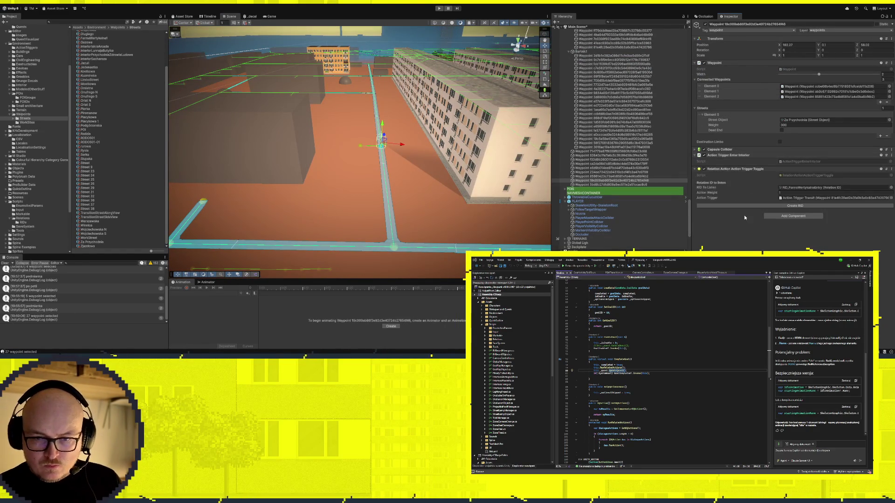
left_click(881, 187)
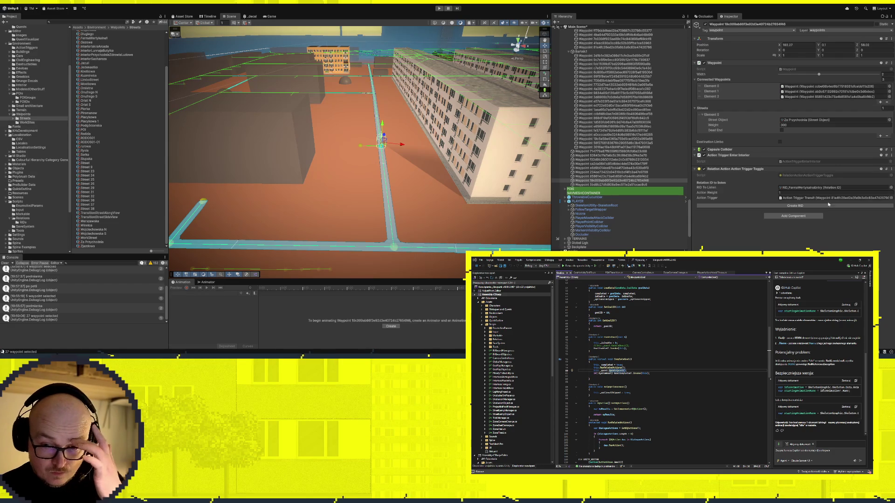
key("Delete")
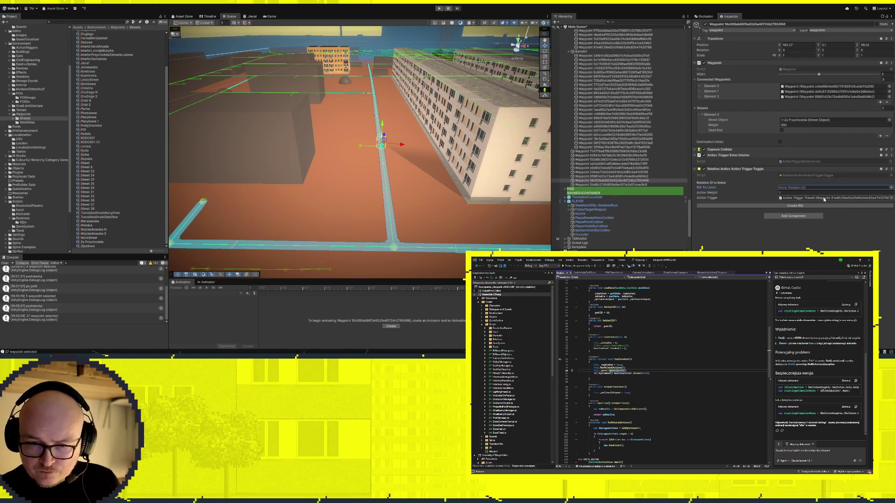
mouse_move(823, 200)
left_mouse_down()
mouse_move(737, 155)
mouse_move(740, 169)
mouse_move(810, 199)
left_mouse_up()
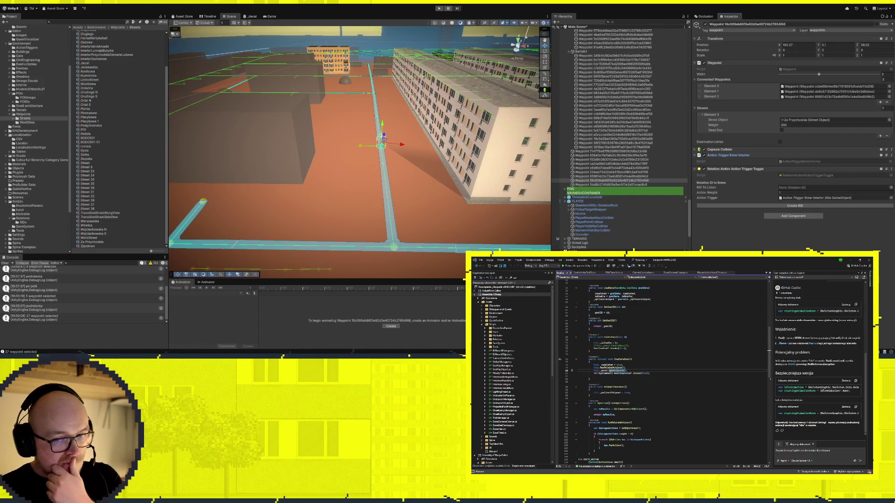
left_click(786, 207)
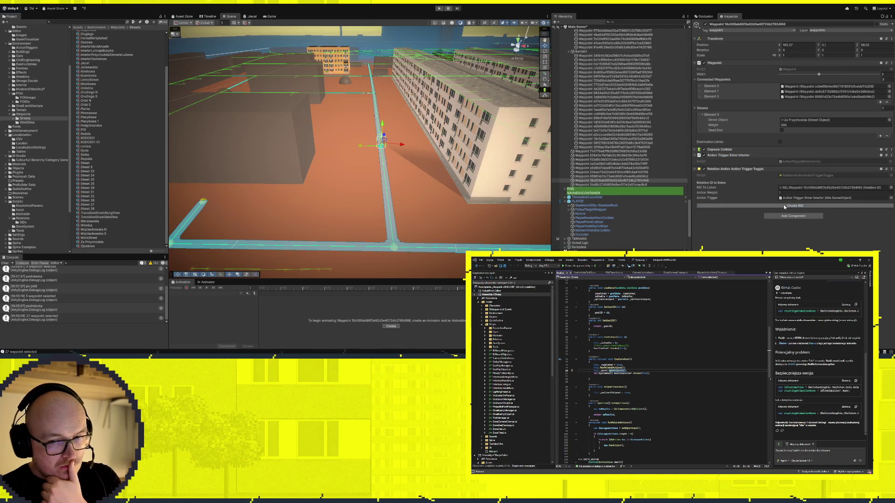
left_click(813, 188)
left_click(114, 62)
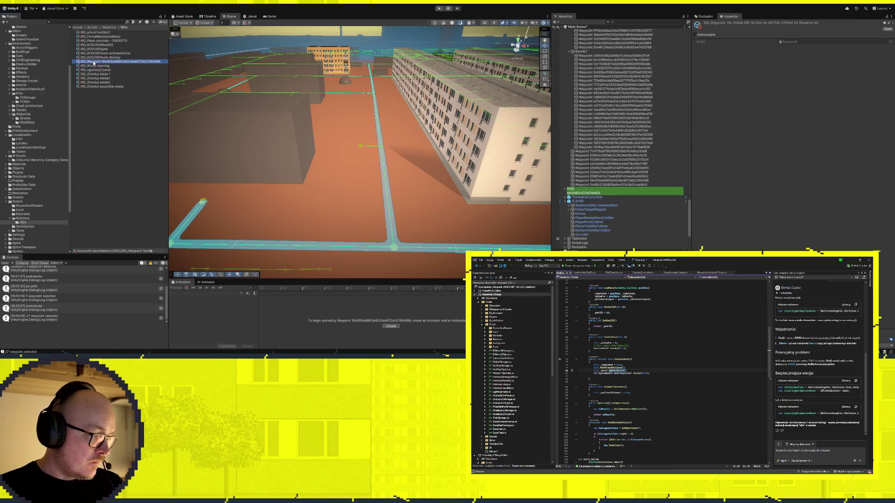
Rename the RID_Waypoint asset to RID_PrzychodniaTylnaWejscie and recheck the waypoint's toggle
left_click(94, 62)
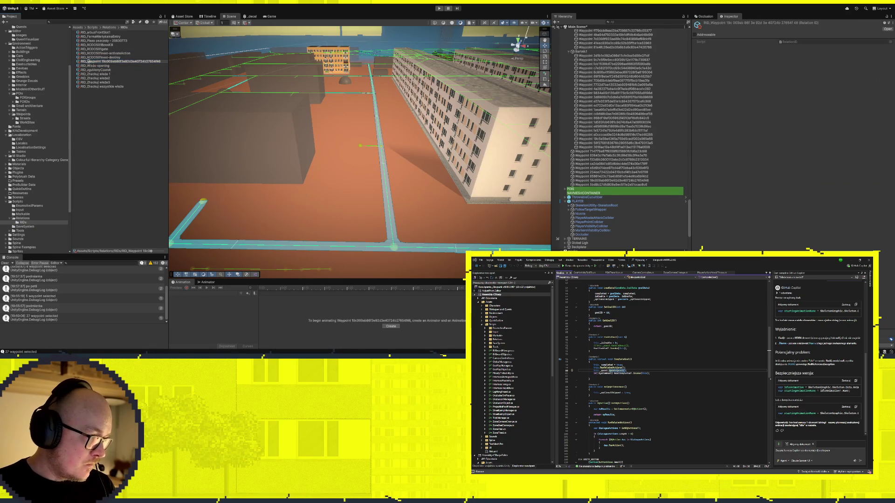
type("Tylna wajś")
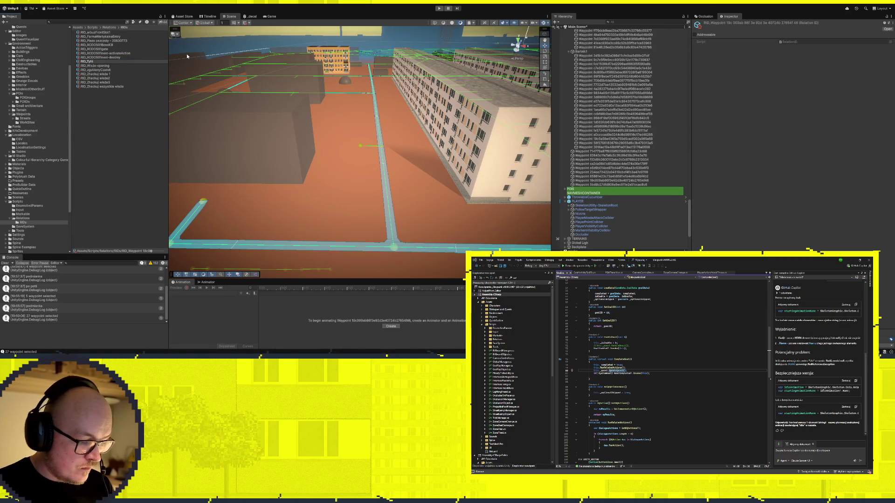
key("BackSpace")
key("BackSpace")
key("BackSpace")
type("Przy")
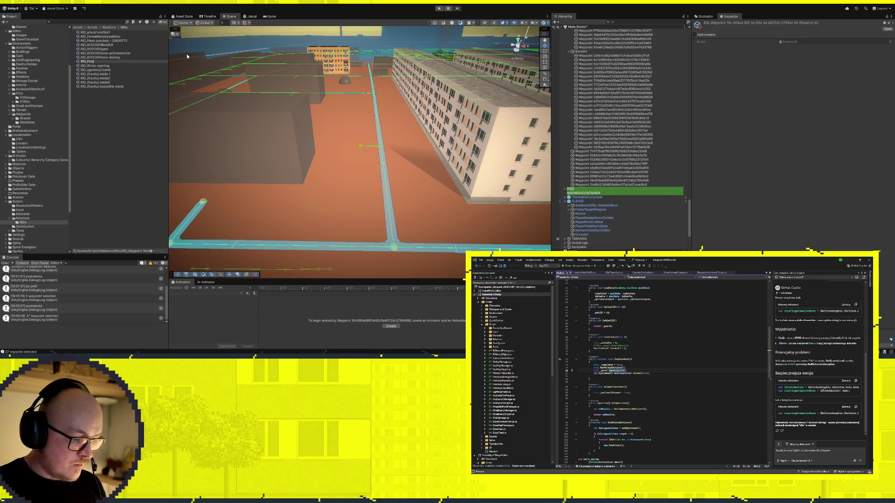
type("chodniaTylnaWejs")
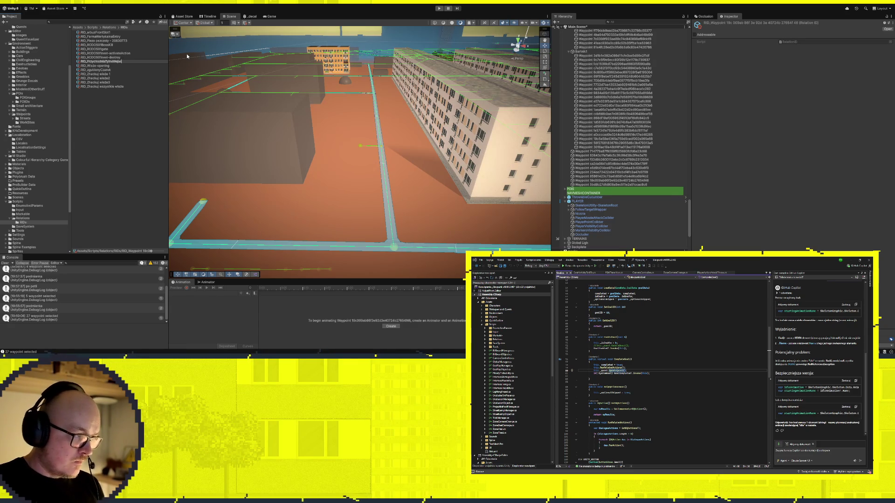
type("cie")
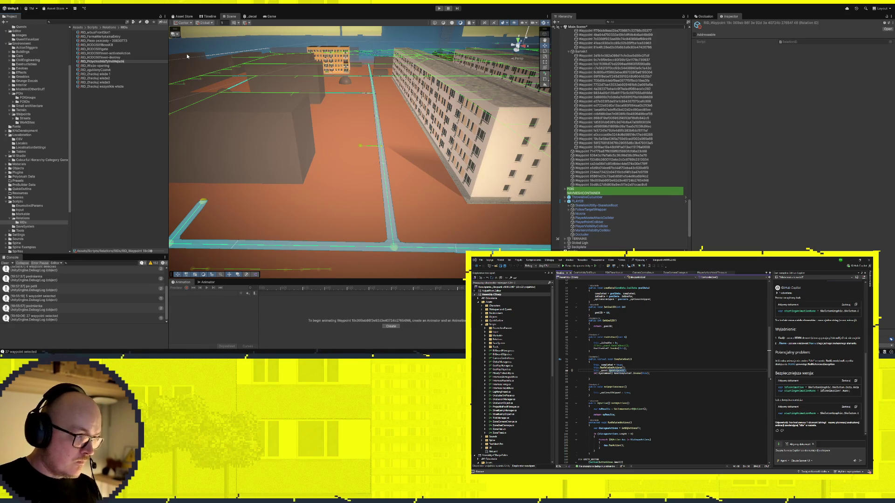
key("Return")
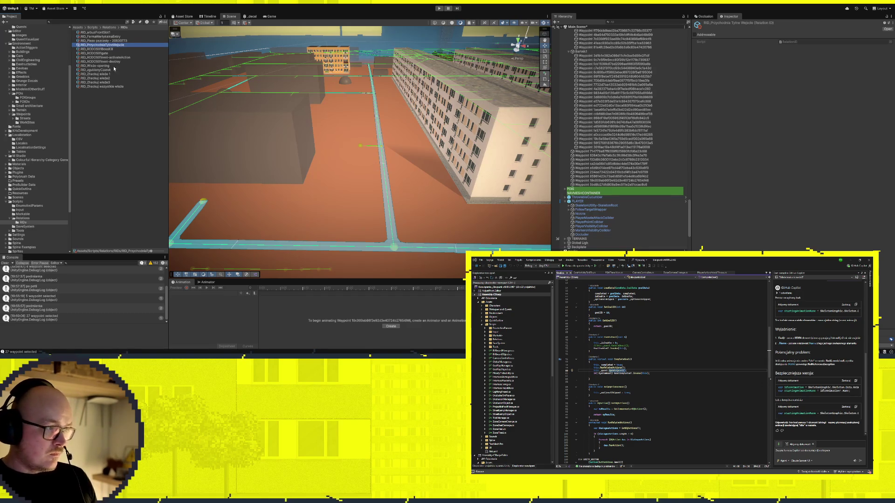
left_click(606, 181)
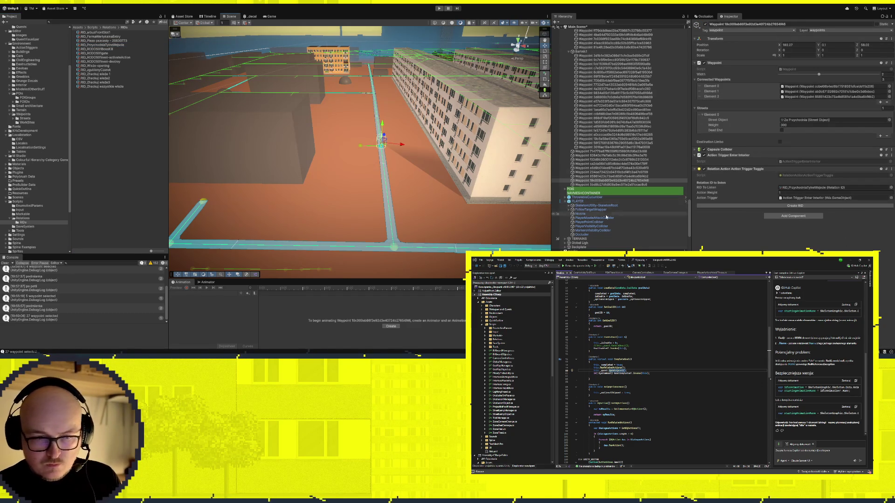
Select a quest goal in the quest database and bring up the Quest Visualiser graph
scroll(588, 215, "up", 10)
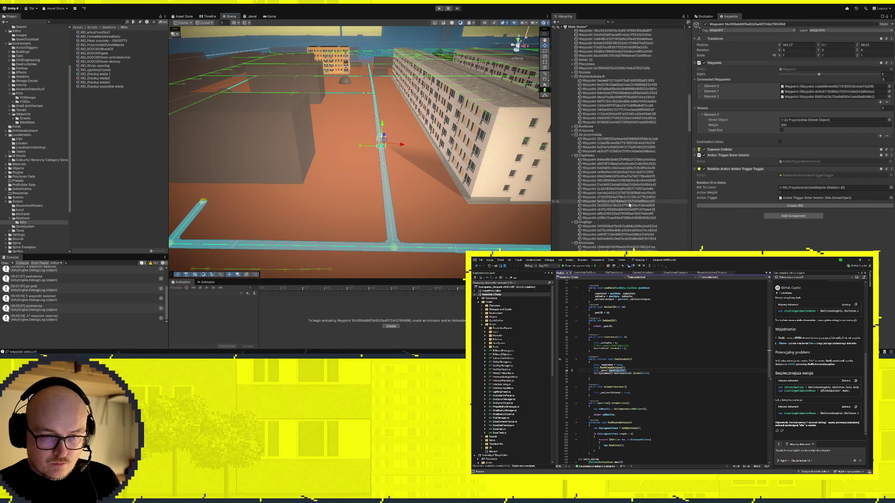
scroll(628, 206, "up", 15)
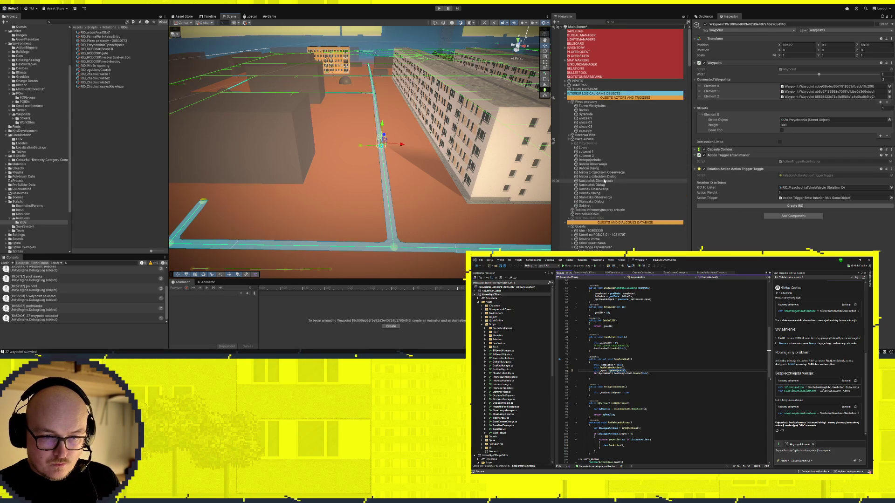
scroll(605, 181, "down", 3)
left_click(589, 206)
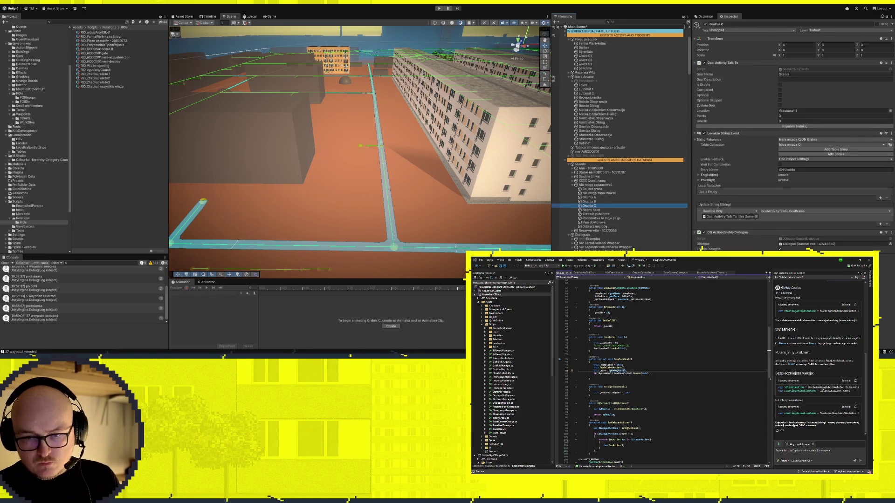
left_click(889, 329)
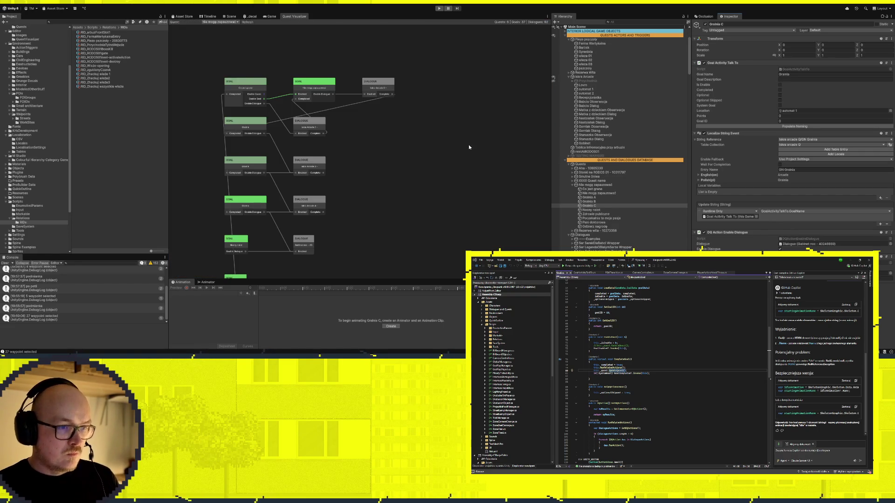
Browse the Nie mogę zapauzować quest's node graph, panning and zooming to see more nodes
left_click(243, 22)
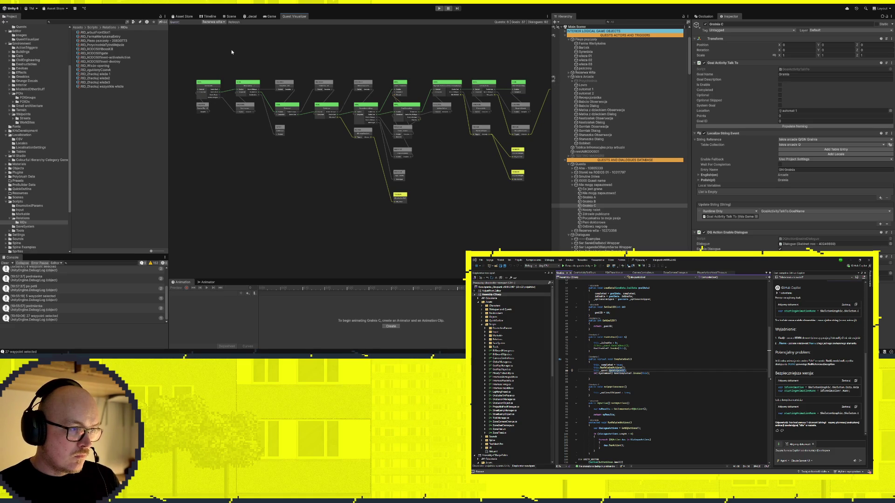
left_click(227, 25)
left_click_drag(297, 147, 346, 115)
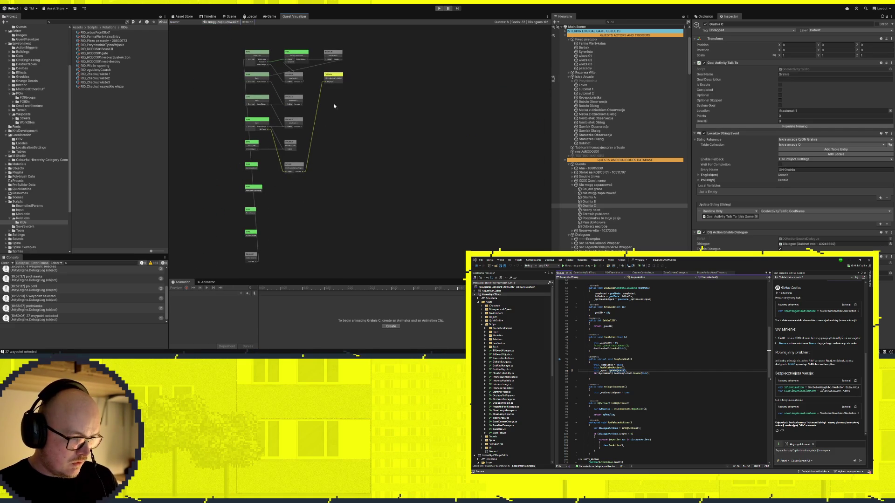
scroll(256, 107, "up", 2)
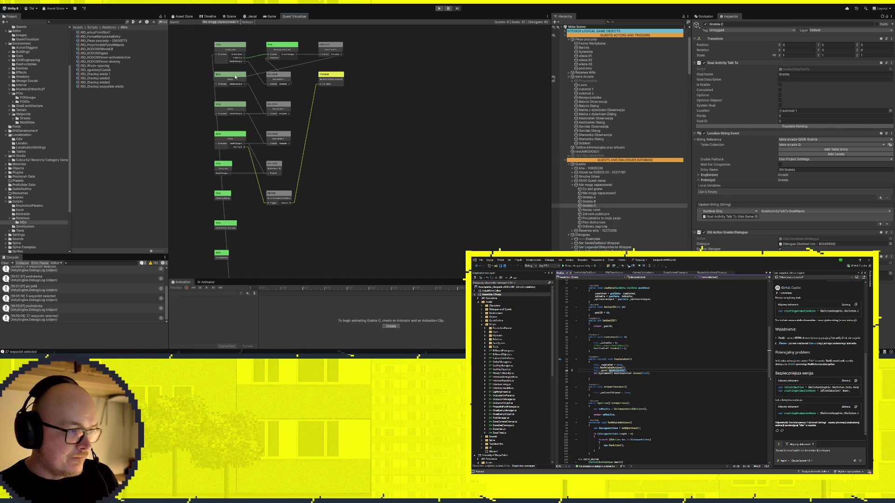
scroll(238, 70, "up", 1)
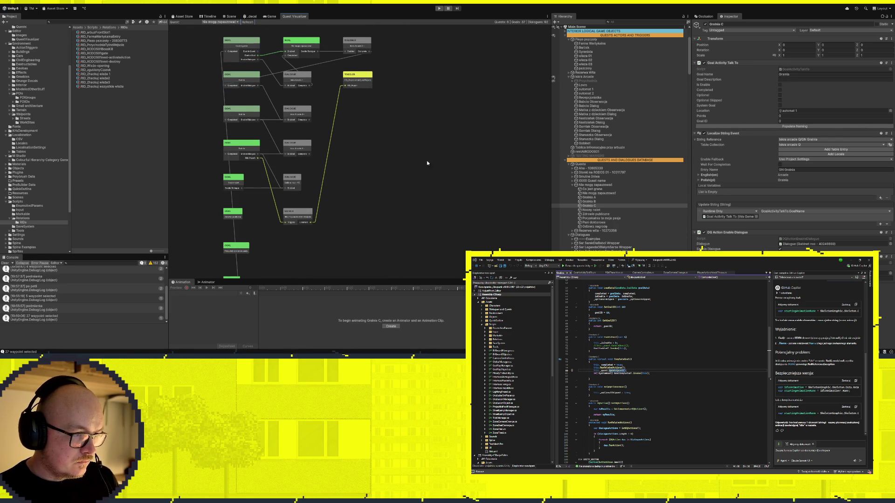
Switch the graph to Rezerwa wilta and show its toggle node's waypoint in the Scene
left_click(244, 24)
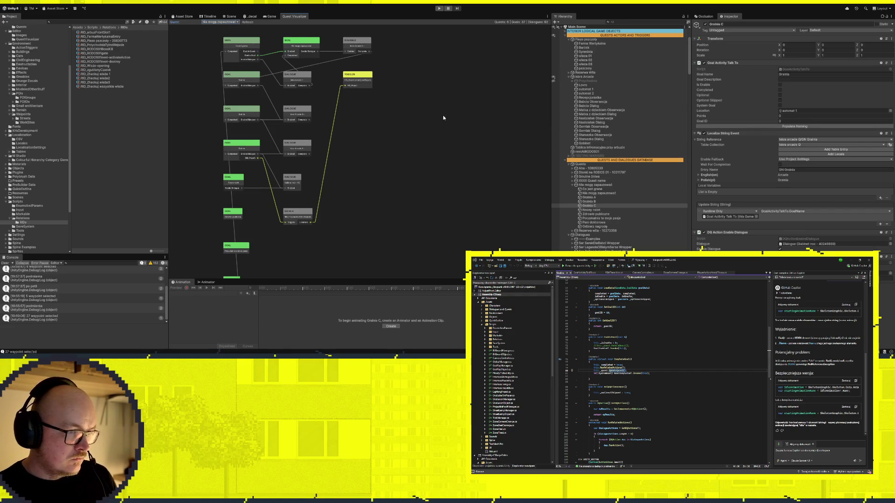
left_click(358, 78)
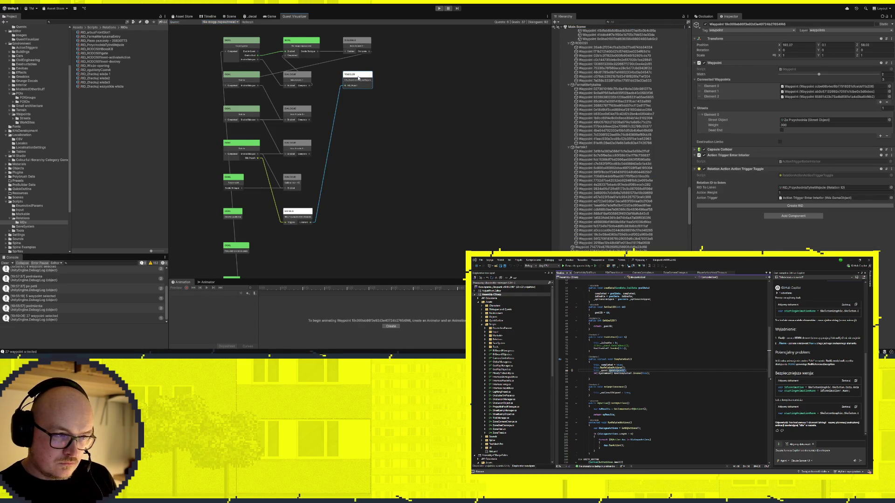
left_click(230, 17)
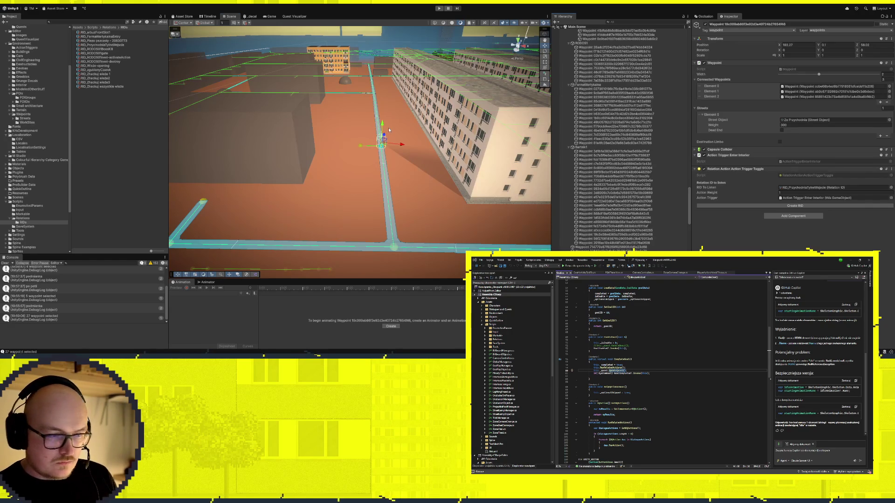
Select the neighbouring waypoint in the Scene, then bring up the Nocny nalot goal's settings
mouse_move(345, 233)
left_mouse_down()
mouse_move(358, 200)
mouse_move(414, 202)
mouse_move(413, 213)
left_mouse_up()
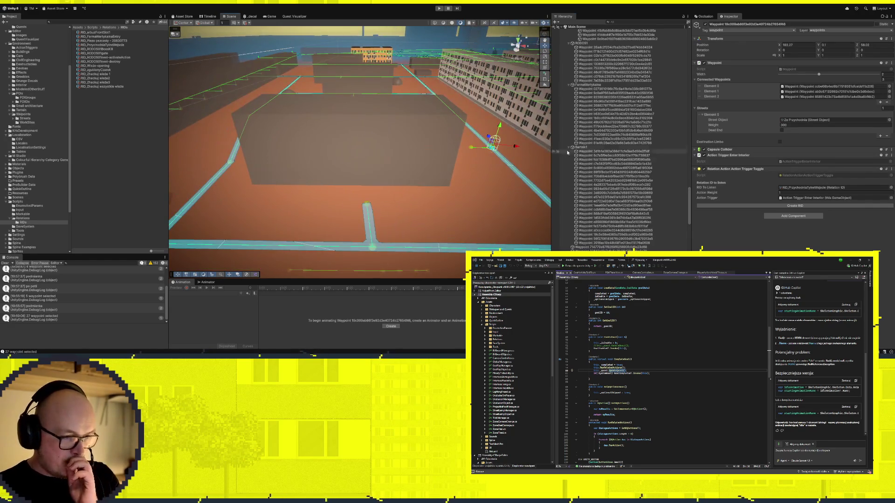
left_click(470, 148)
scroll(471, 148, "up", 6)
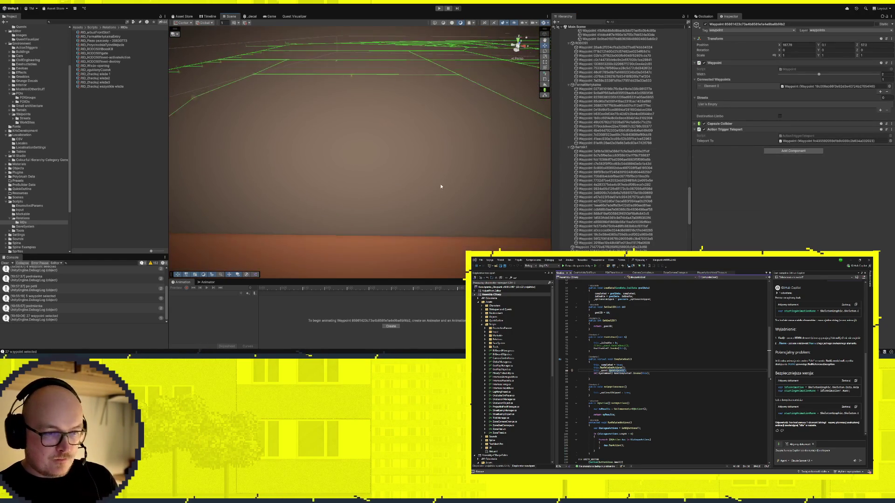
scroll(434, 225, "down", 5)
scroll(620, 175, "up", 15)
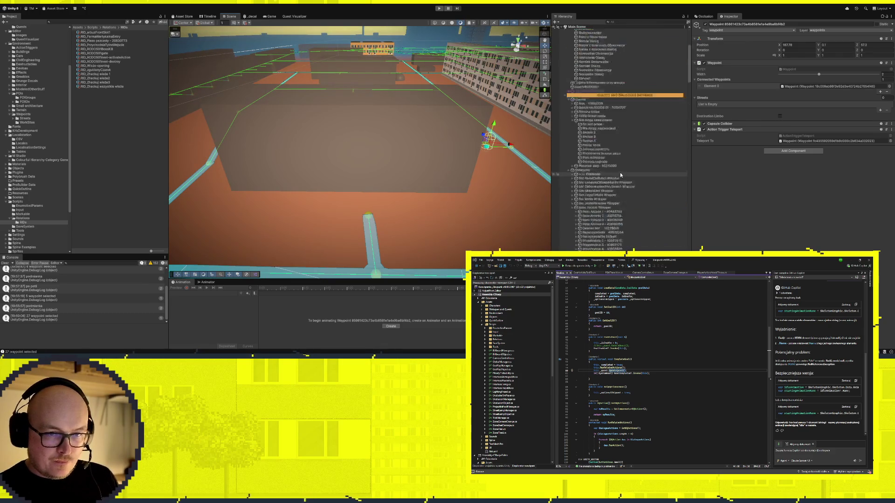
scroll(620, 172, "down", 2)
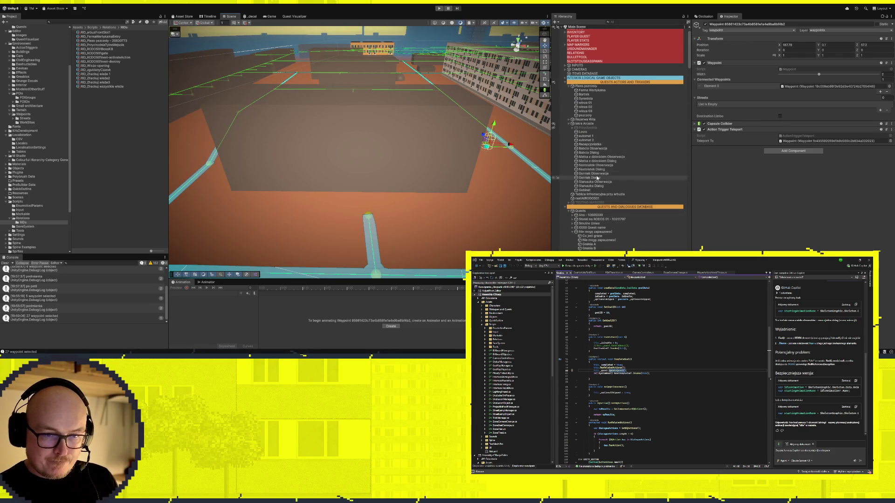
scroll(598, 180, "up", 4)
left_click(601, 163)
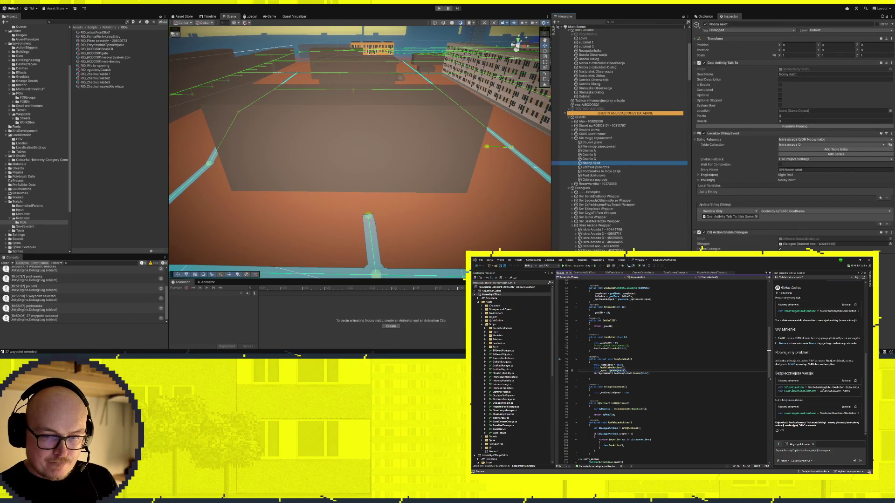
Move the Poczekalnia to moja pasja goal between Nocny nalot and Zdrowie publiczne
left_click(603, 167)
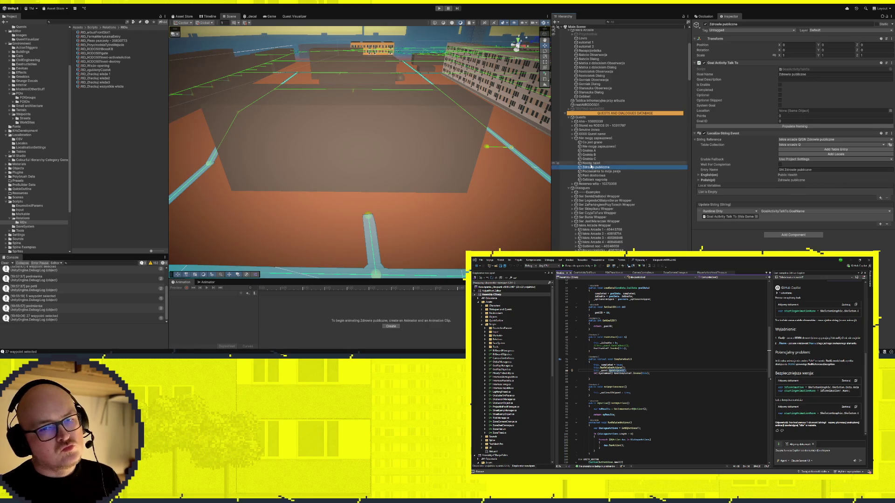
left_click(591, 163)
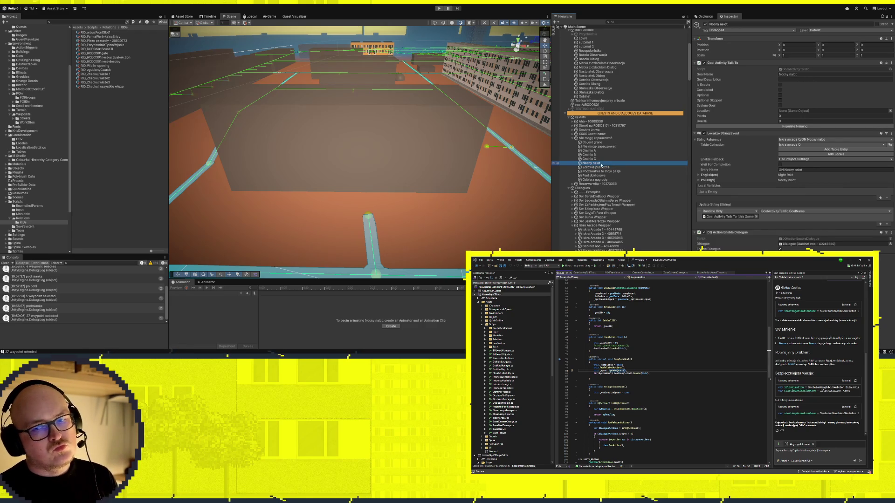
left_click(594, 168)
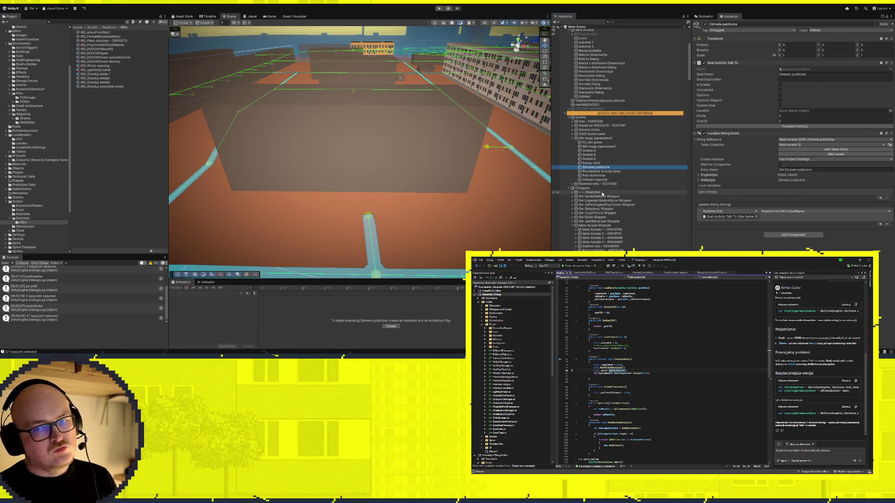
scroll(602, 191, "down", 5)
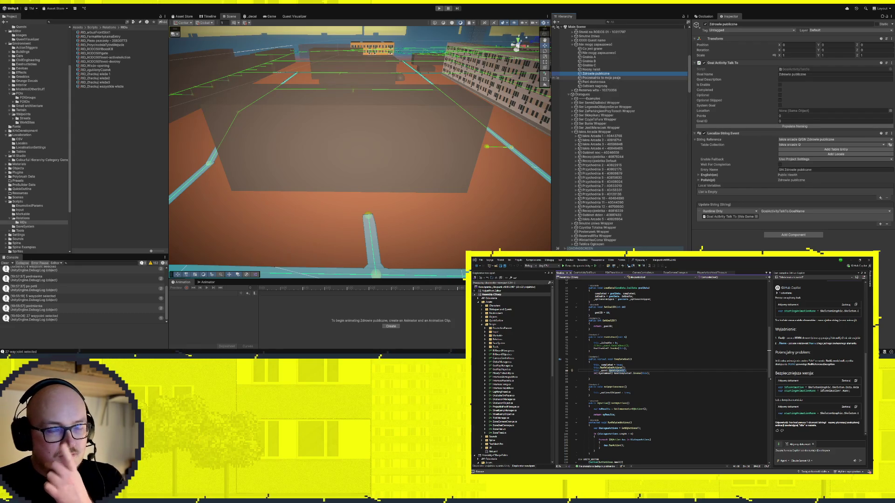
left_click(601, 78)
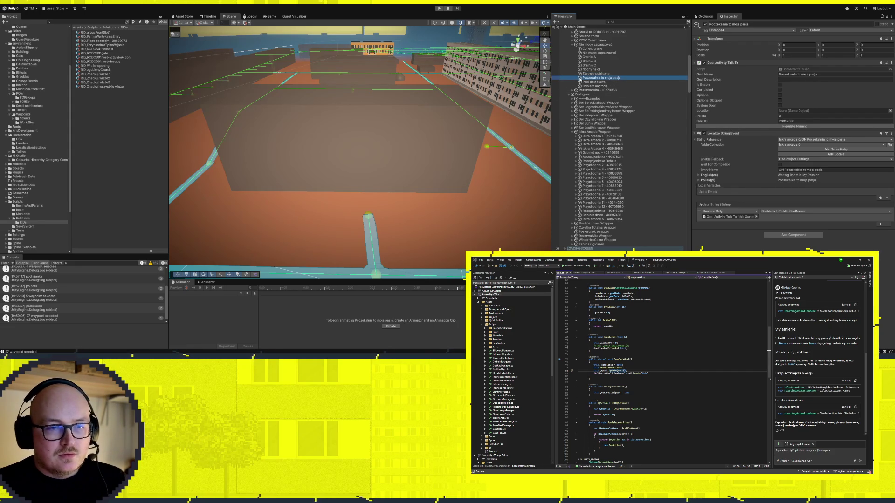
left_click_drag(578, 74, 578, 74)
Assign the Recepcjonistka dialogue to Nocny nalot, then inspect Poczekalnia to moja pasja
left_click(591, 70)
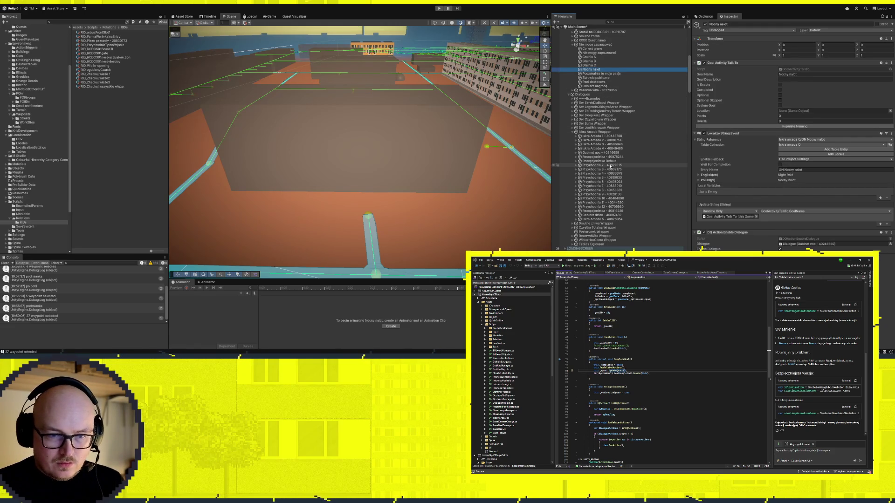
left_click(814, 248)
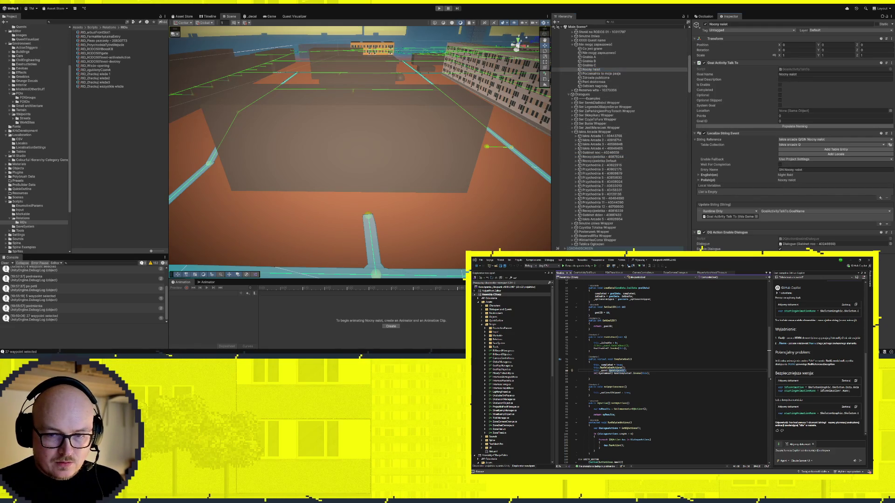
left_click_drag(815, 248, 818, 246)
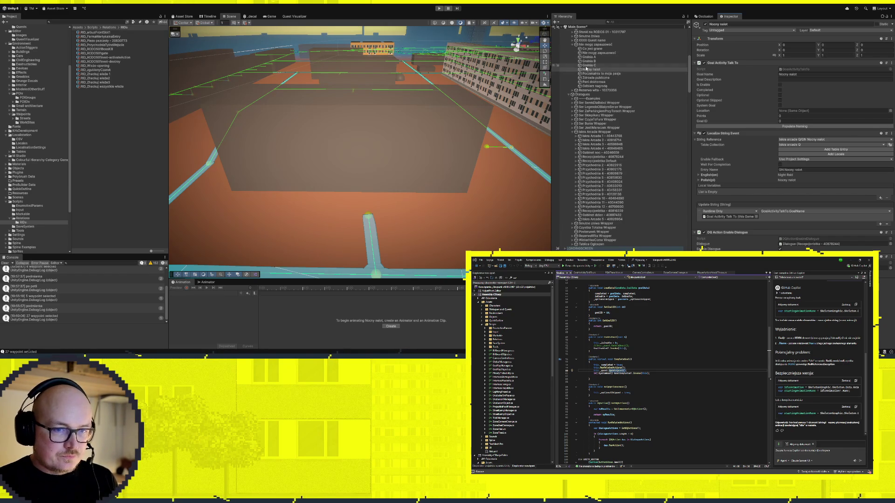
left_click(592, 73)
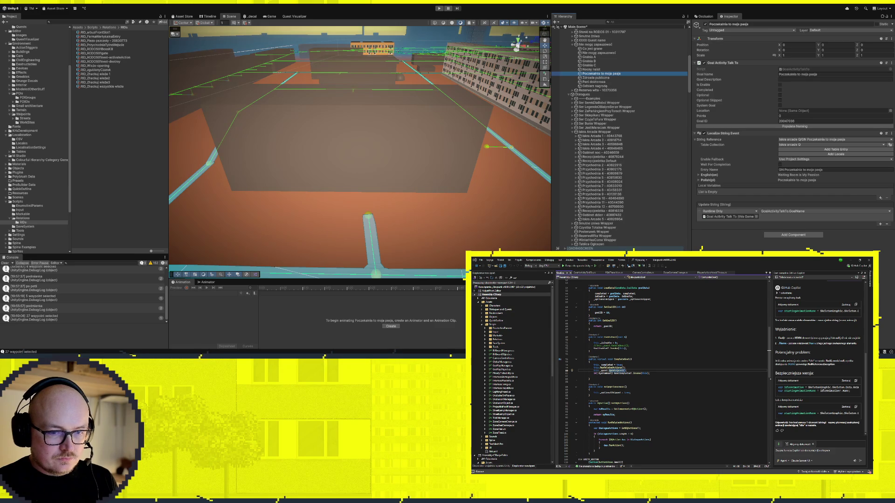
scroll(620, 131, "up", 5)
scroll(620, 128, "up", 3)
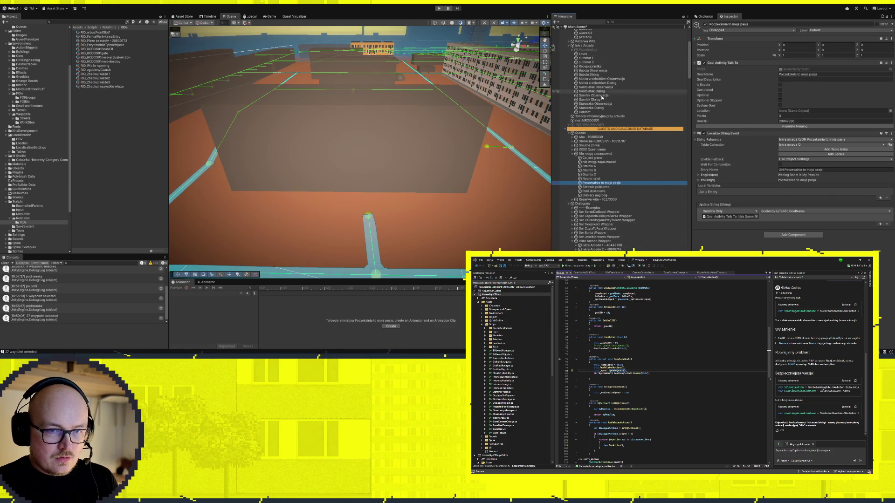
left_click(573, 145)
left_click(607, 179)
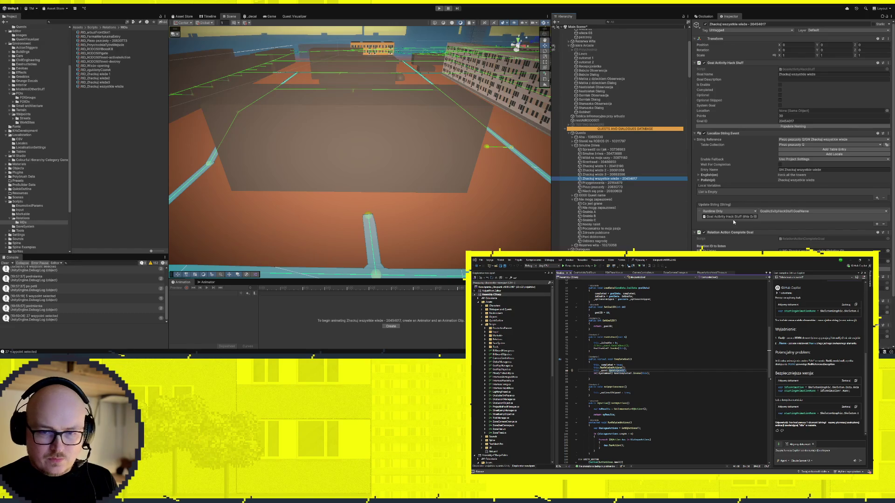
left_click(573, 145)
left_click(606, 183)
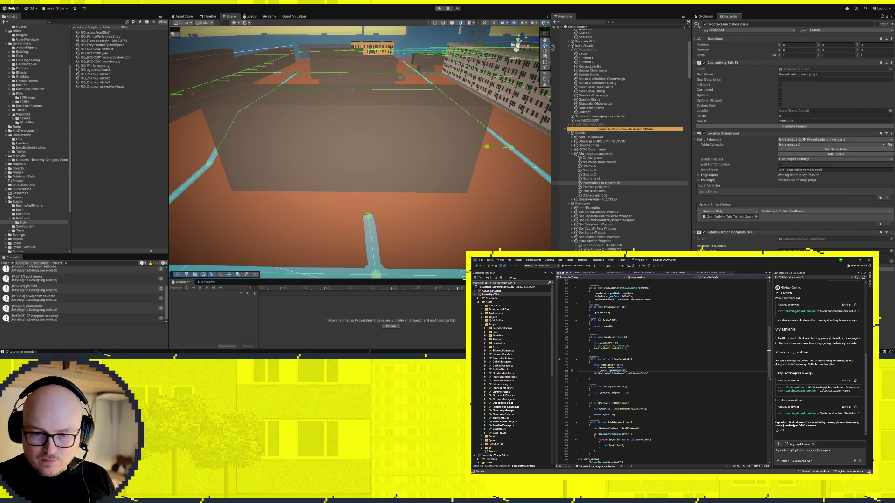
left_click_drag(318, 175, 378, 186)
mouse_move(360, 218)
left_mouse_down()
mouse_move(350, 240)
mouse_move(332, 237)
mouse_move(362, 236)
left_mouse_up()
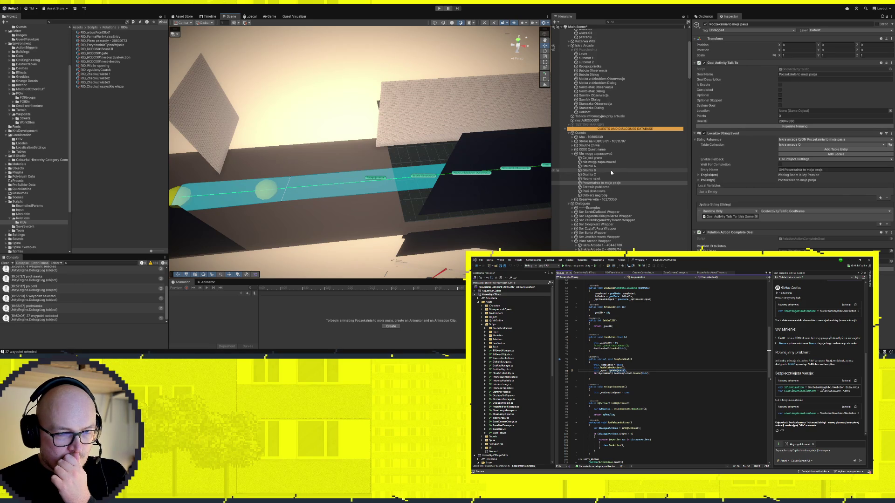
left_click(422, 175)
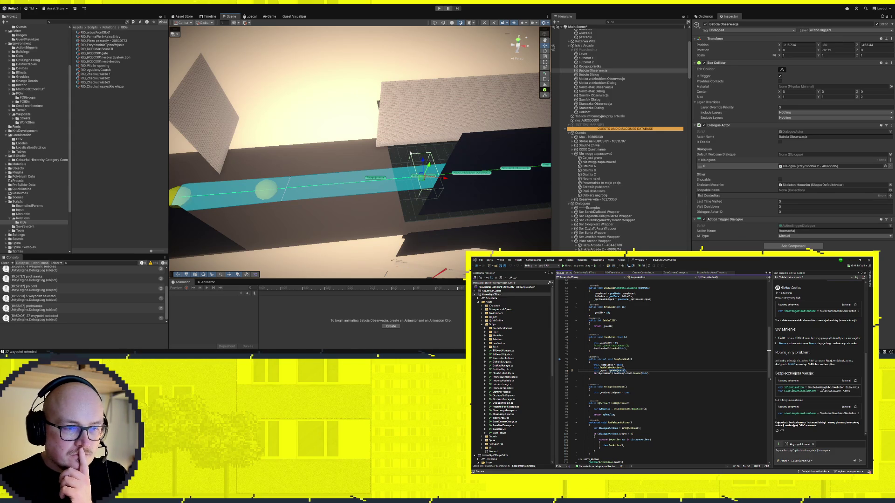
scroll(375, 166, "down", 3)
scroll(376, 169, "up", 5)
scroll(377, 169, "down", 3)
mouse_move(376, 169)
left_mouse_down()
mouse_move(465, 204)
mouse_move(446, 147)
left_mouse_up()
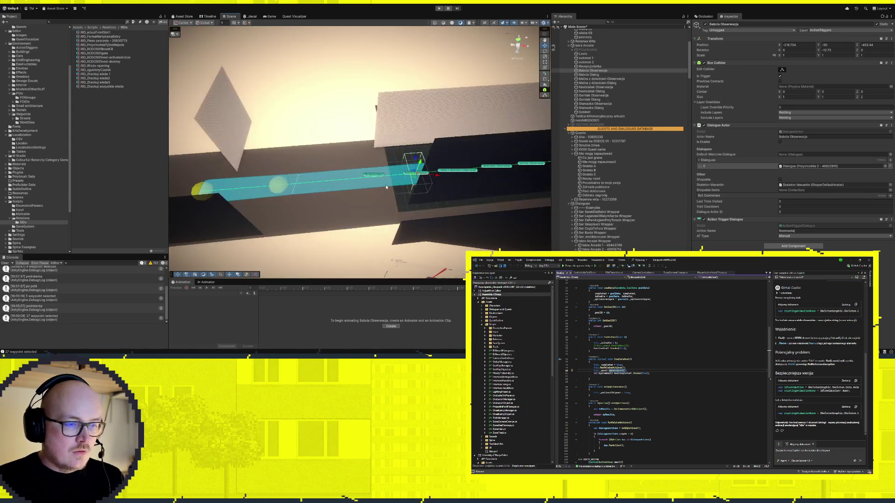
key("f")
left_click_drag(445, 147, 444, 148)
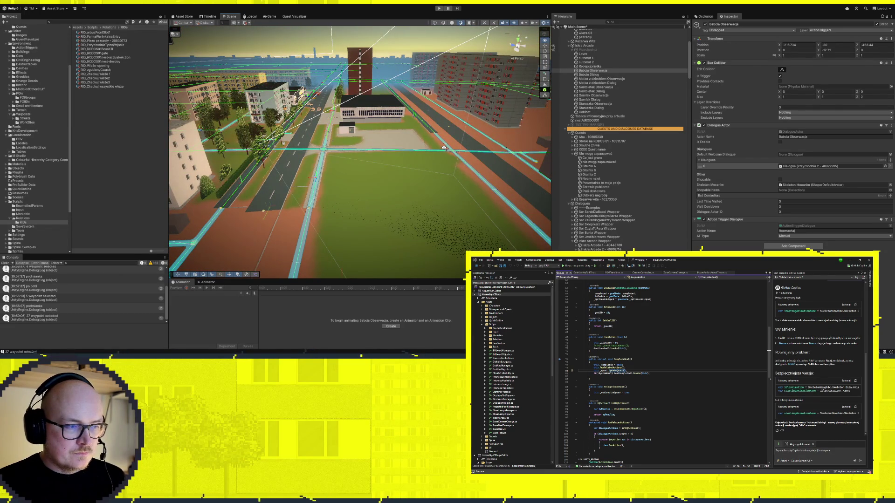
key("f")
scroll(320, 185, "up", 5)
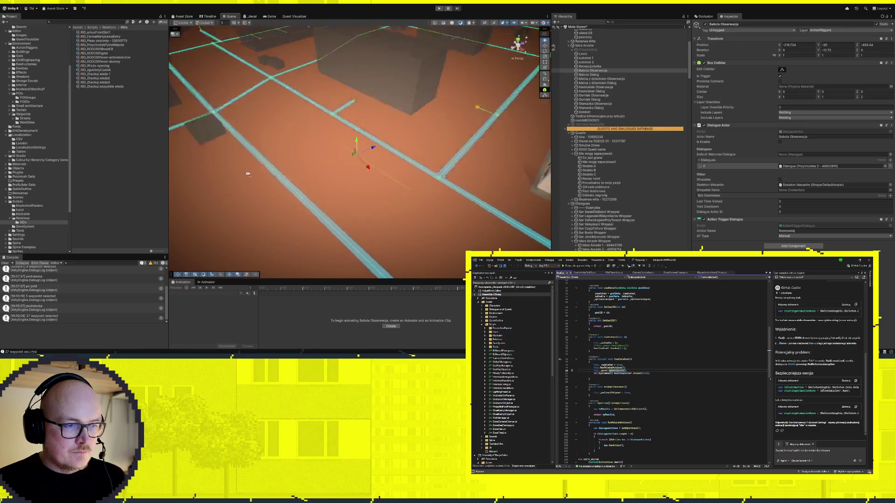
mouse_move(320, 185)
left_mouse_down()
mouse_move(360, 190)
mouse_move(296, 216)
mouse_move(300, 238)
mouse_move(260, 162)
left_mouse_up()
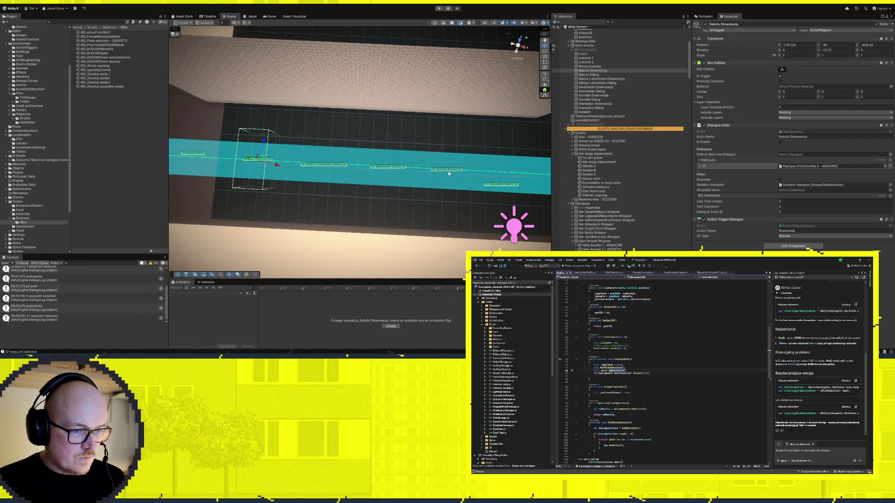
key("f")
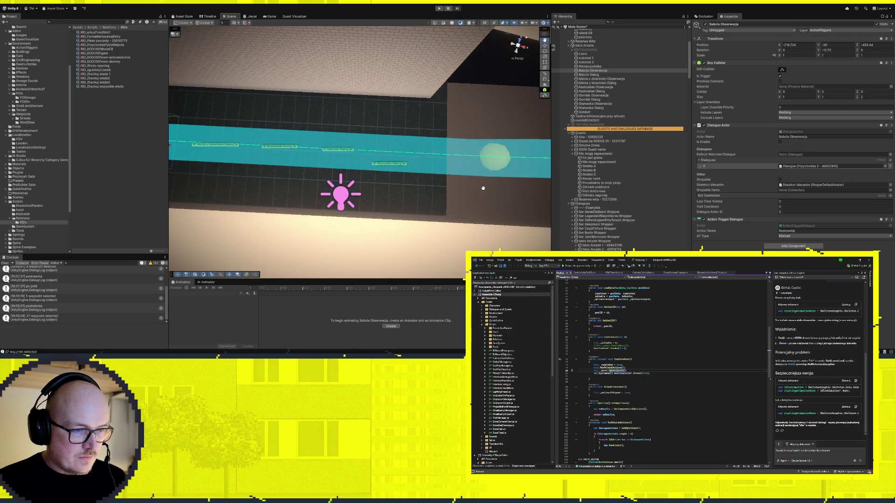
scroll(634, 146, "up", 5)
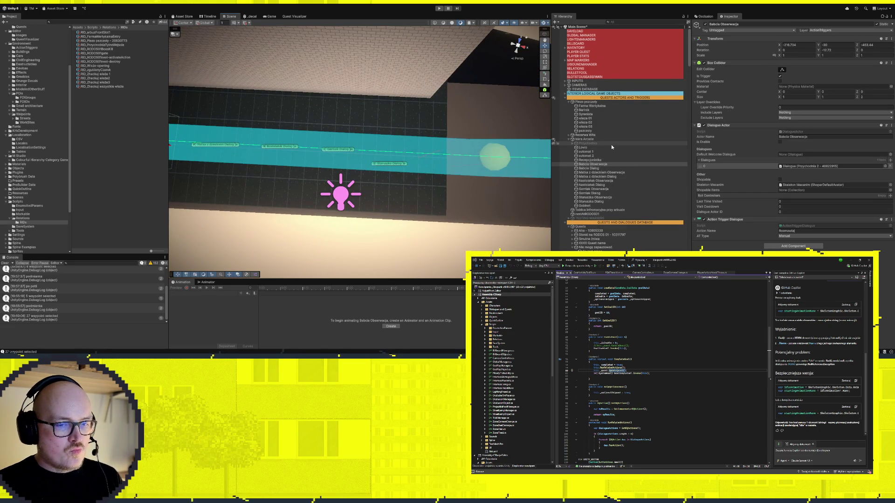
scroll(620, 169, "down", 3)
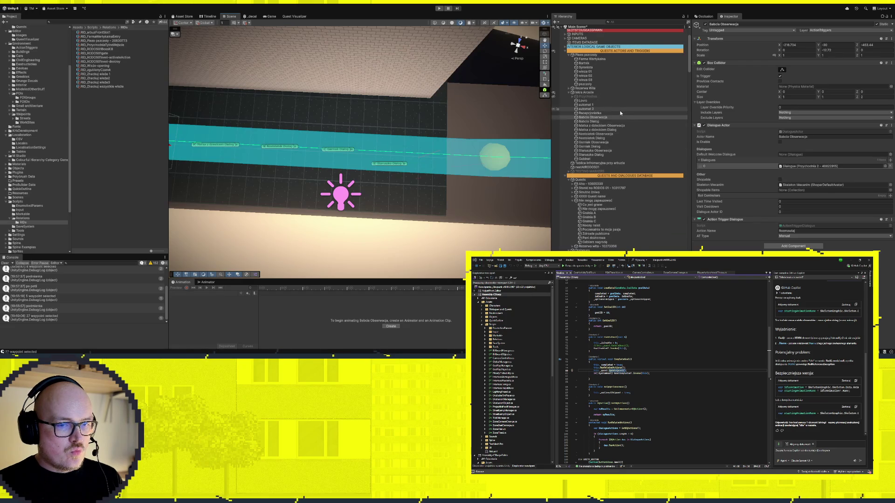
left_click(596, 118)
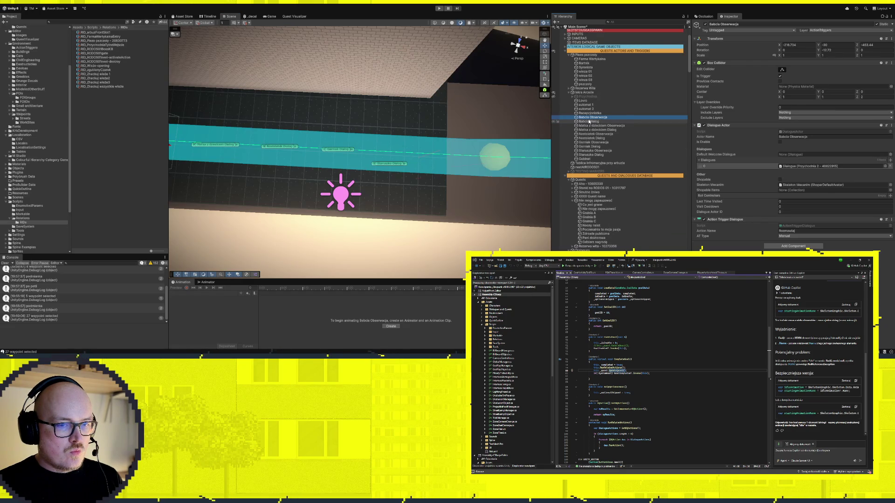
left_click(592, 114)
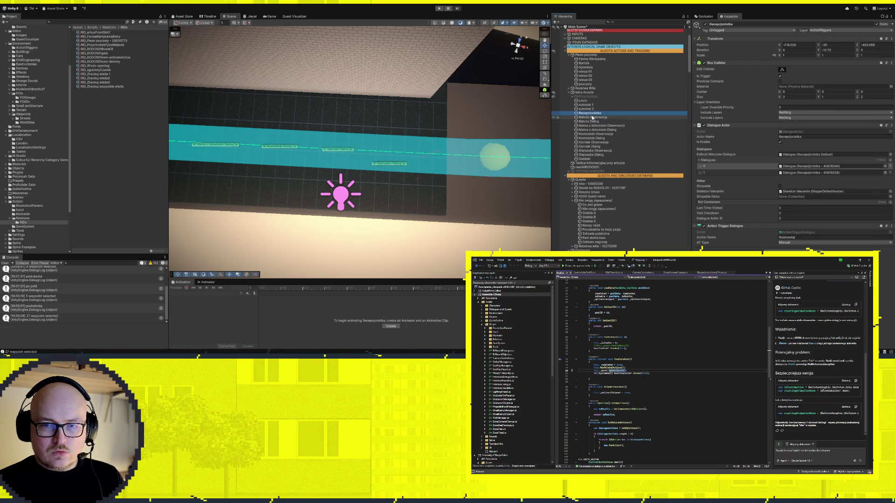
scroll(606, 138, "up", 2)
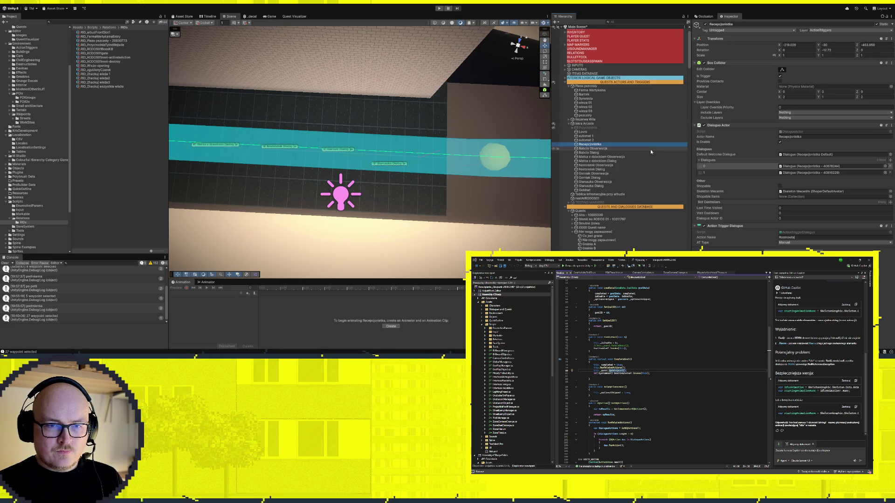
scroll(606, 186, "down", 5)
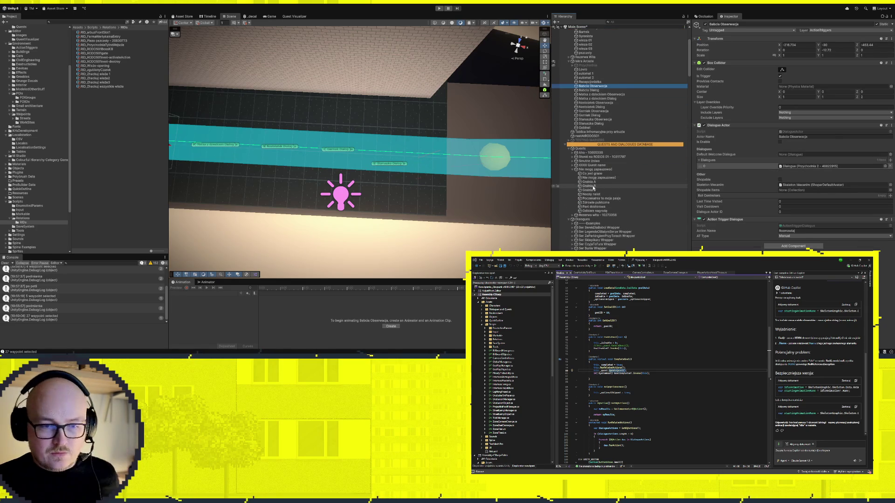
left_click(595, 190)
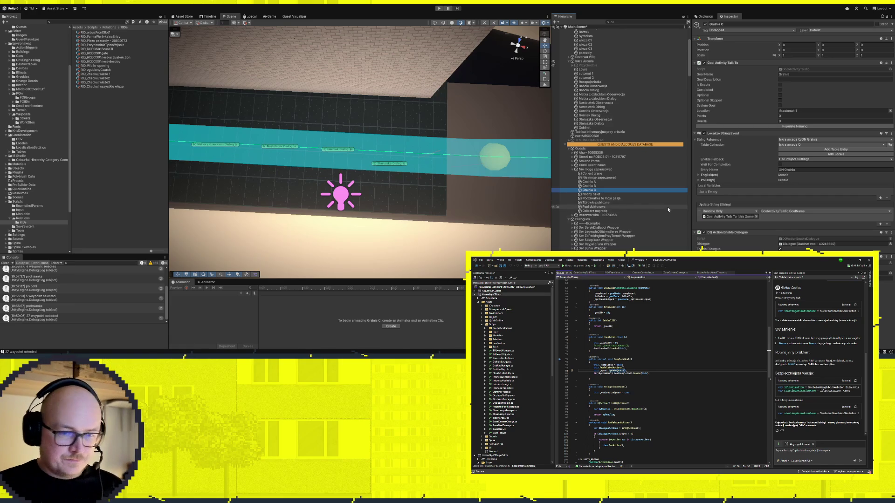
Duplicate Gralnia C, reorder the copy among the goals, and rename it Babcia Obserwacja
key("ctrl+d")
left_click(592, 197)
mouse_move(592, 194)
left_mouse_down()
mouse_move(590, 208)
mouse_move(602, 204)
left_mouse_up()
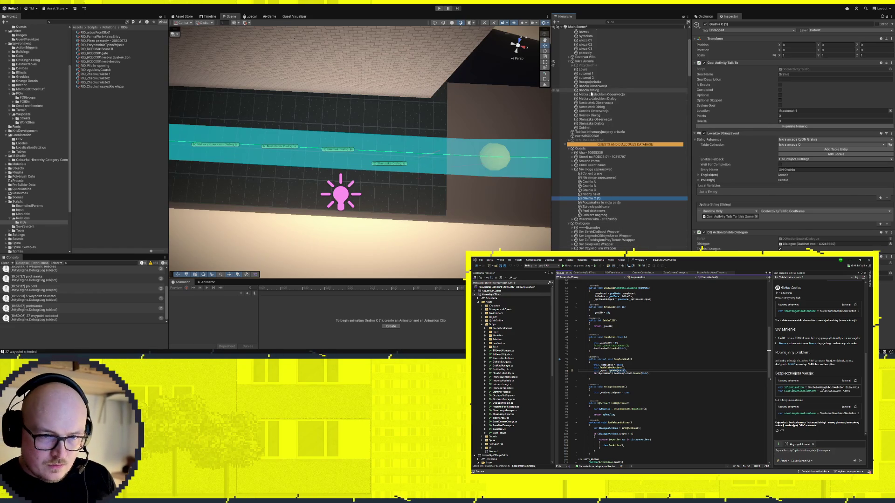
left_click(594, 86)
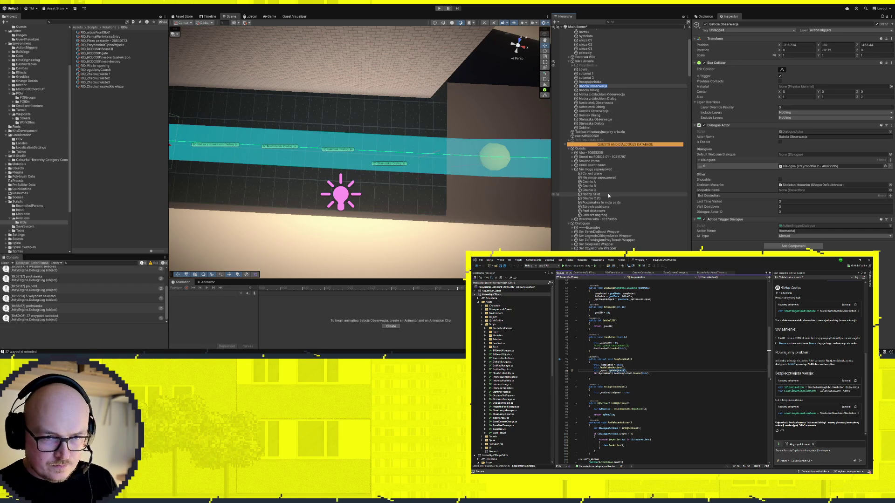
left_click(600, 199)
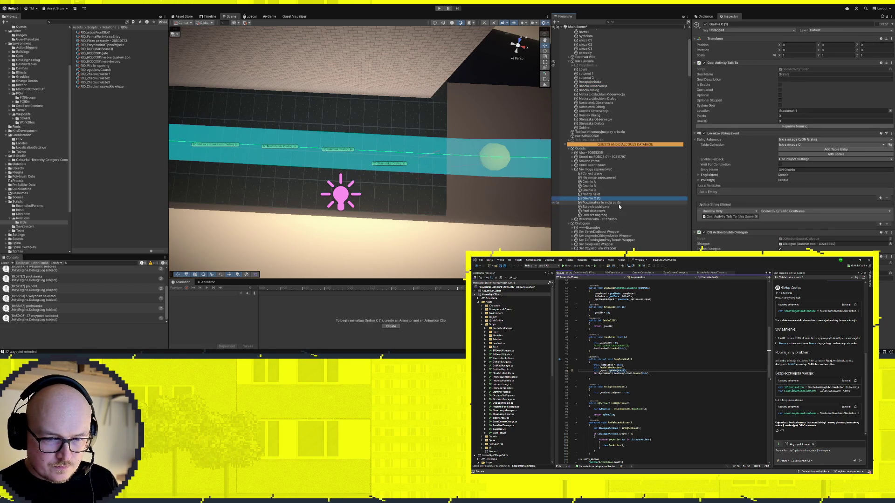
type("xxx")
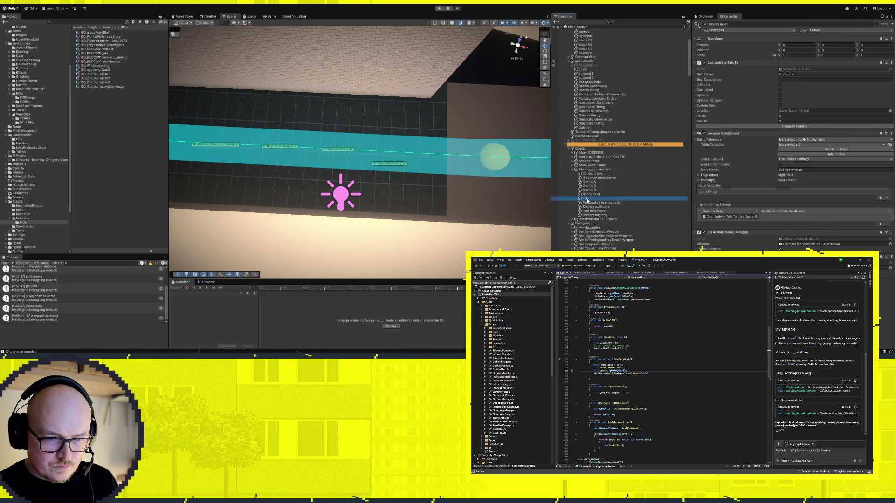
left_click(608, 203)
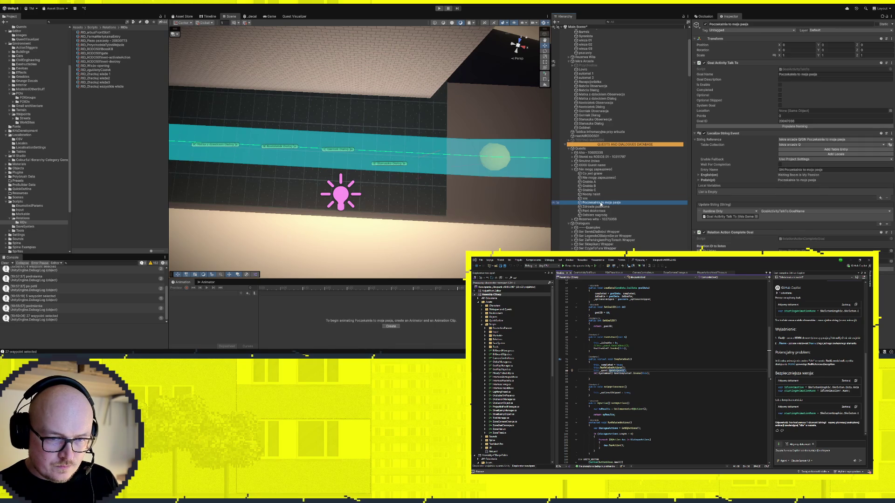
double_click(586, 199)
left_click(587, 199)
type("Babcia Obserwacja")
key("Return")
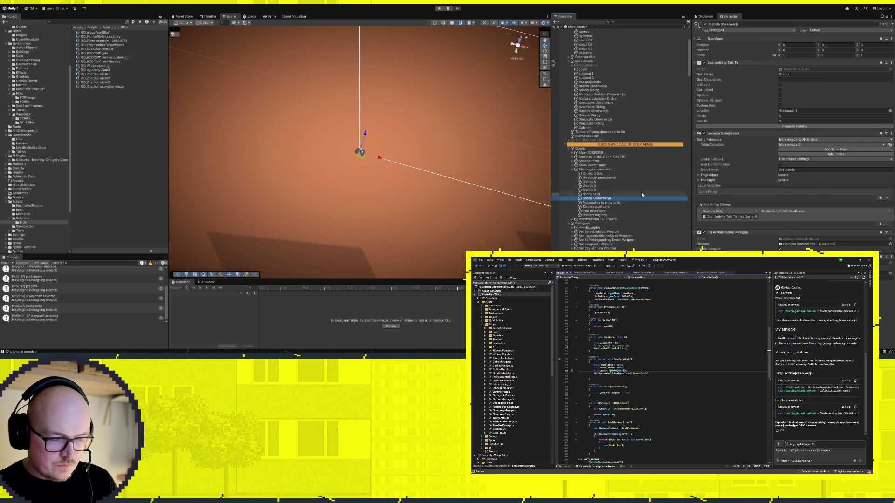
Duplicate Babcia Obserwacja and rename the copy Babcia Dialog
key("ctrl+d")
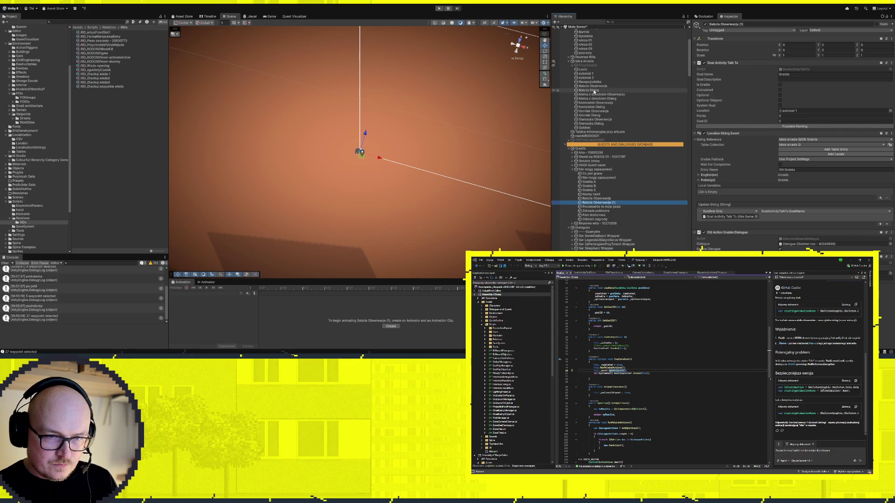
double_click(590, 91)
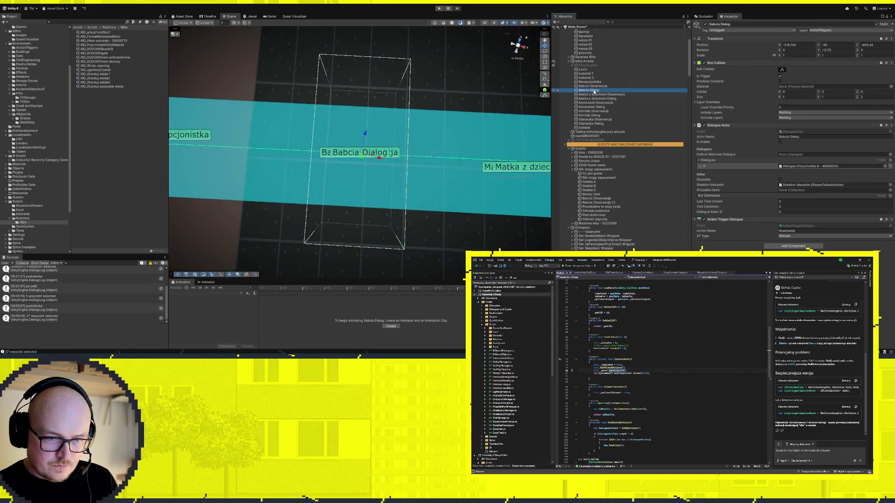
double_click(599, 202)
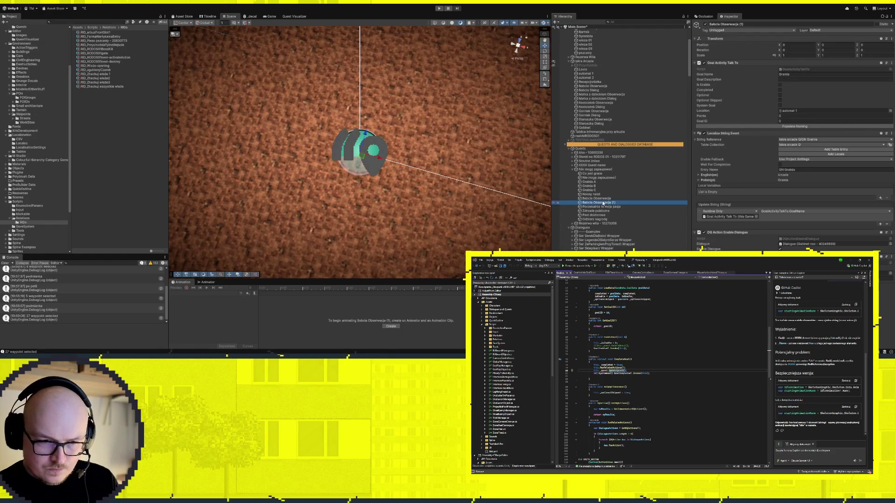
key("F2")
key("End")
key("BackSpace")
key("BackSpace")
key("BackSpace")
key("Return")
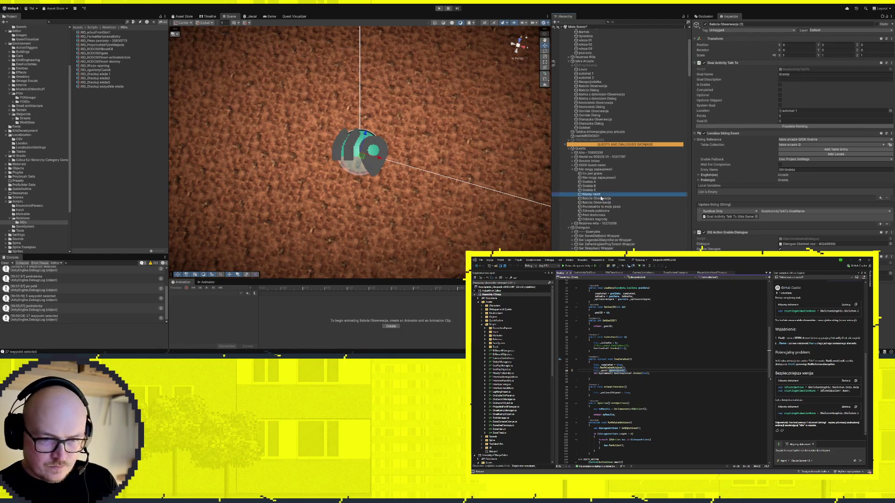
left_click(606, 203)
double_click(604, 203)
type("Dialog")
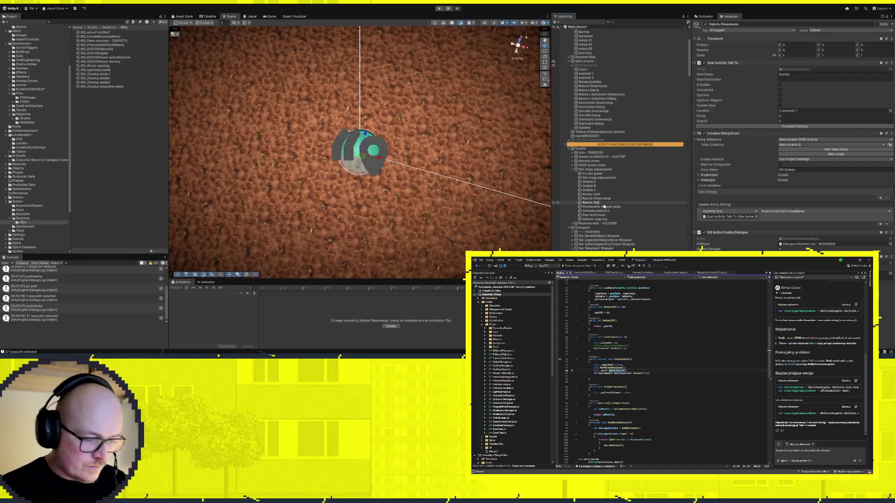
key("Return")
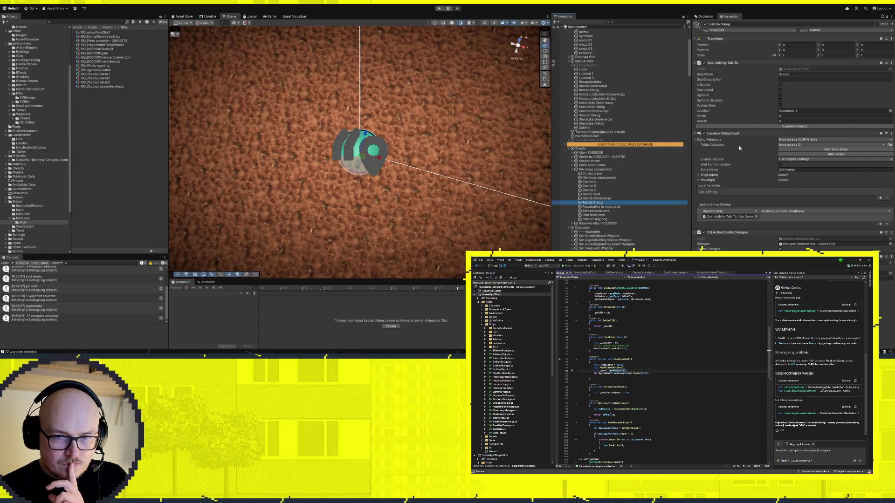
left_click(602, 183)
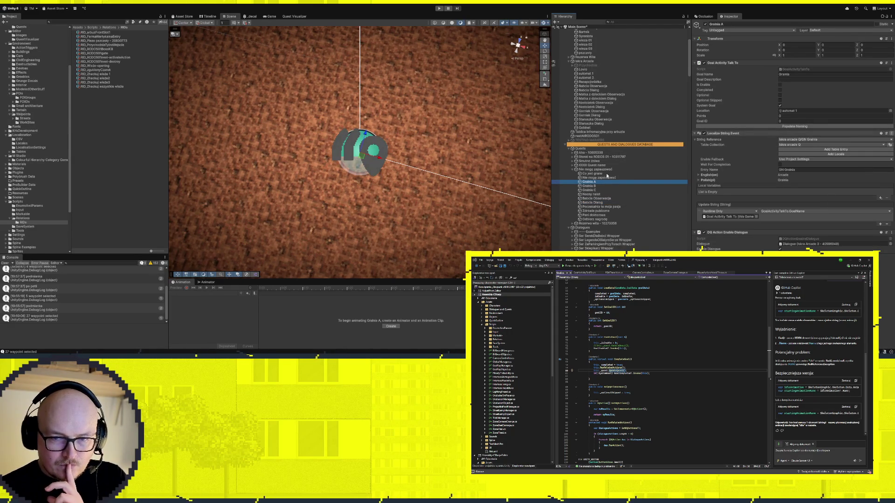
left_click(606, 190, "shift")
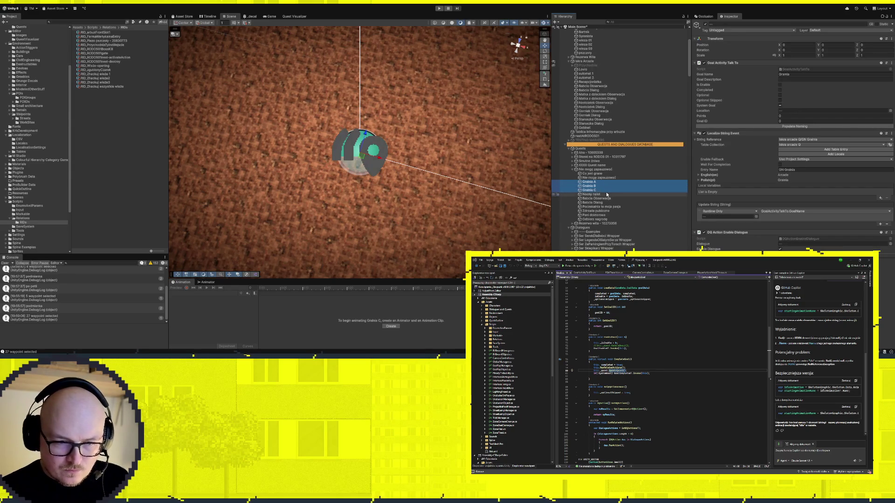
left_click(601, 192, "ctrl")
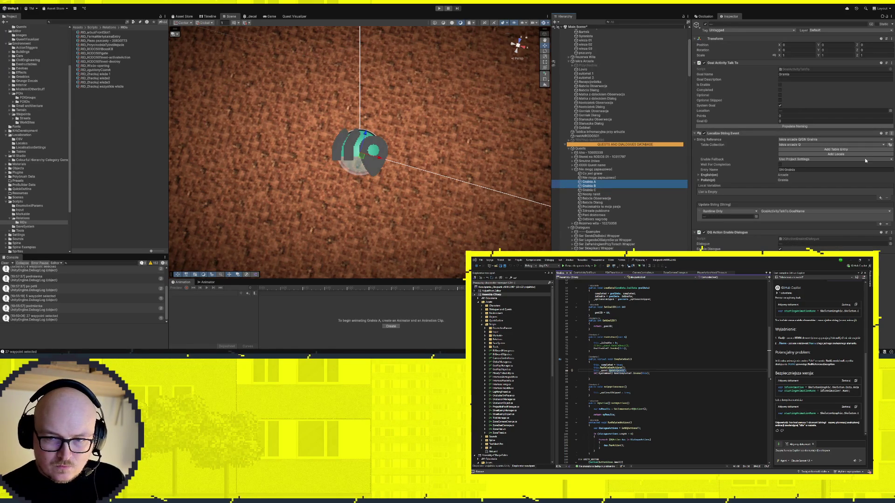
left_click(599, 195)
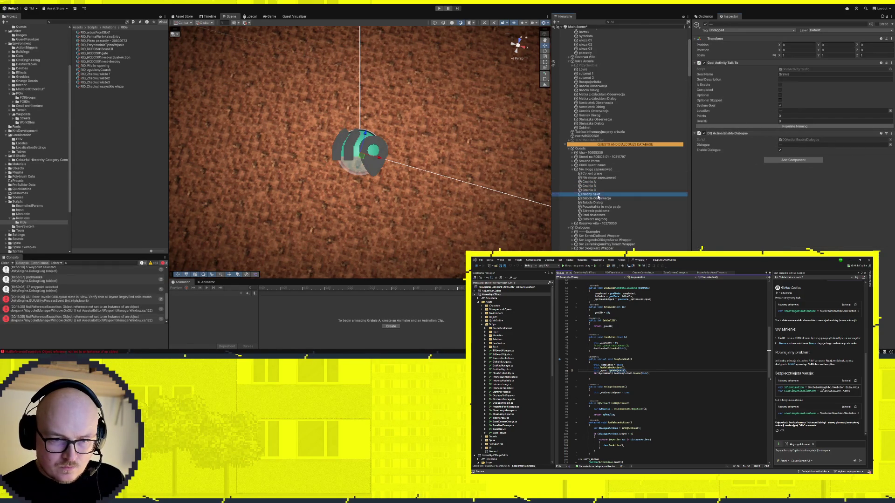
left_click(597, 198)
left_click(605, 203, "ctrl")
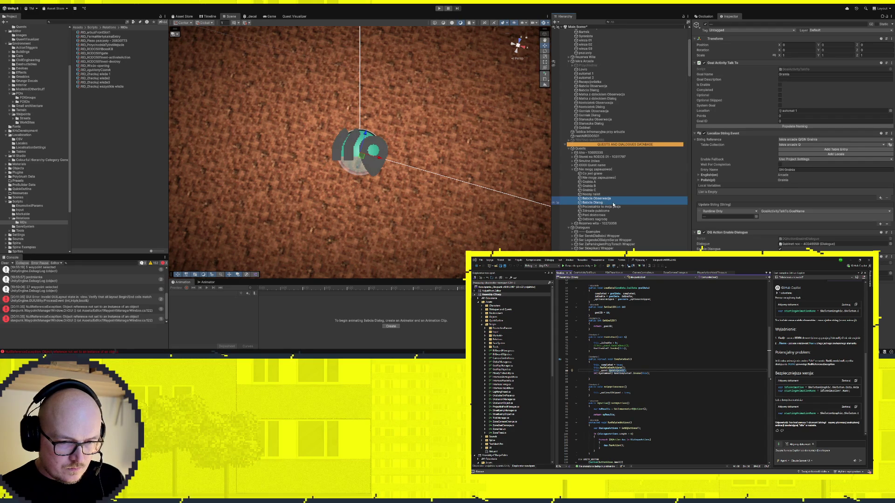
left_click(613, 207)
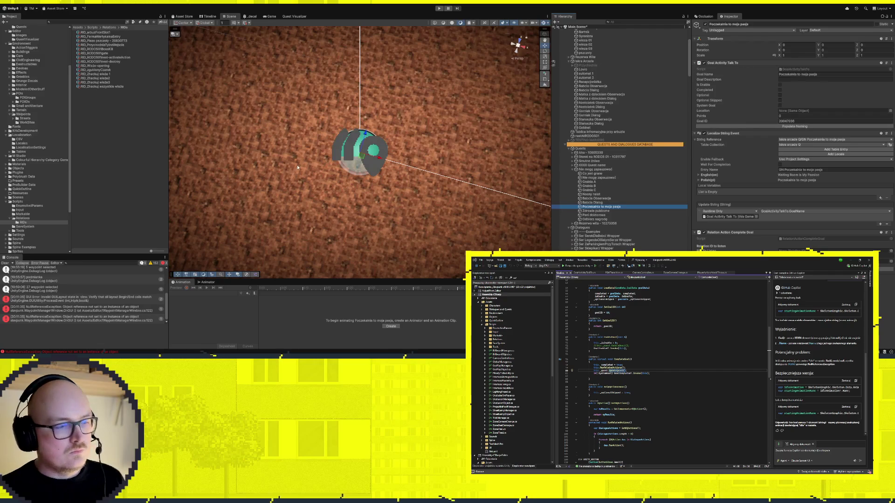
scroll(620, 200, "down", 5)
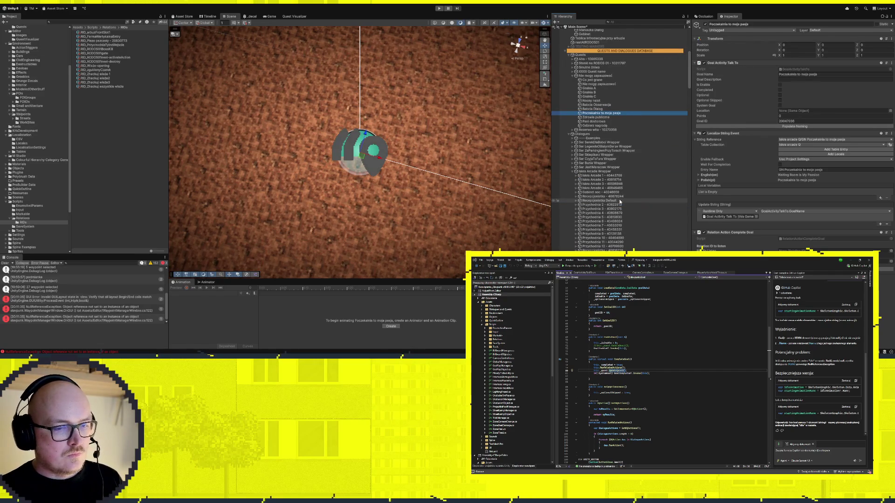
left_click(608, 222)
left_click(605, 201)
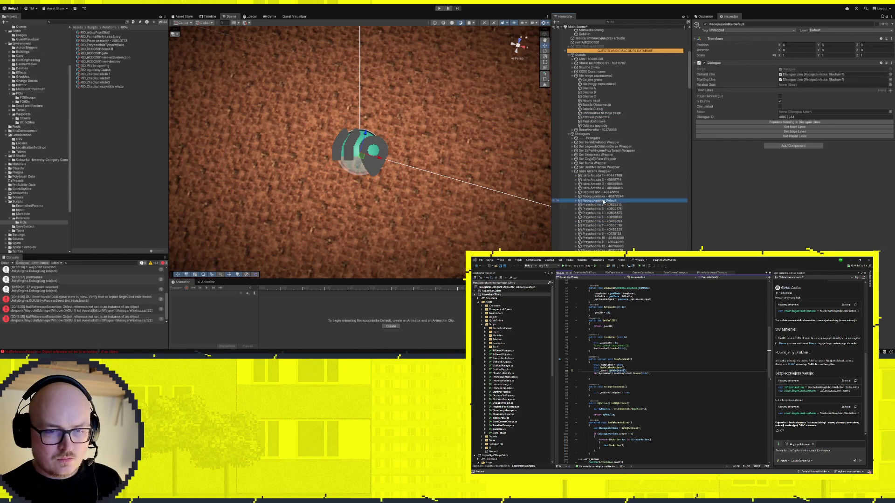
left_click(605, 205)
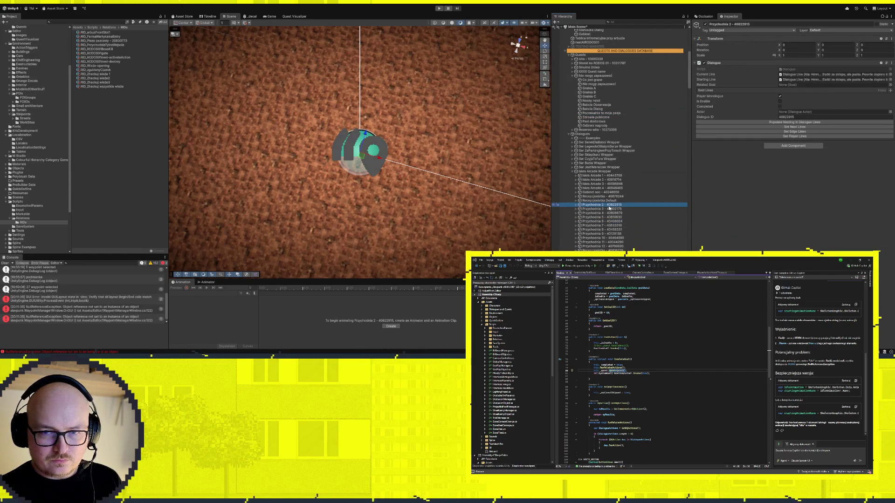
left_click(610, 201)
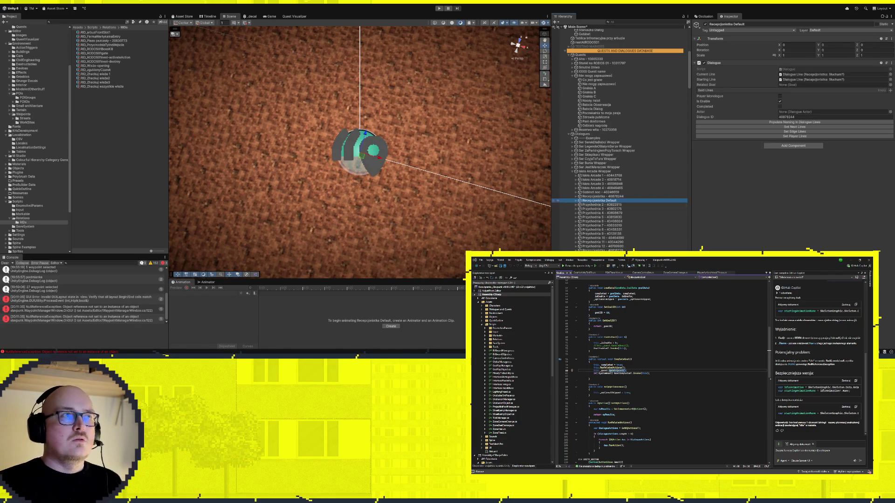
left_click(599, 193)
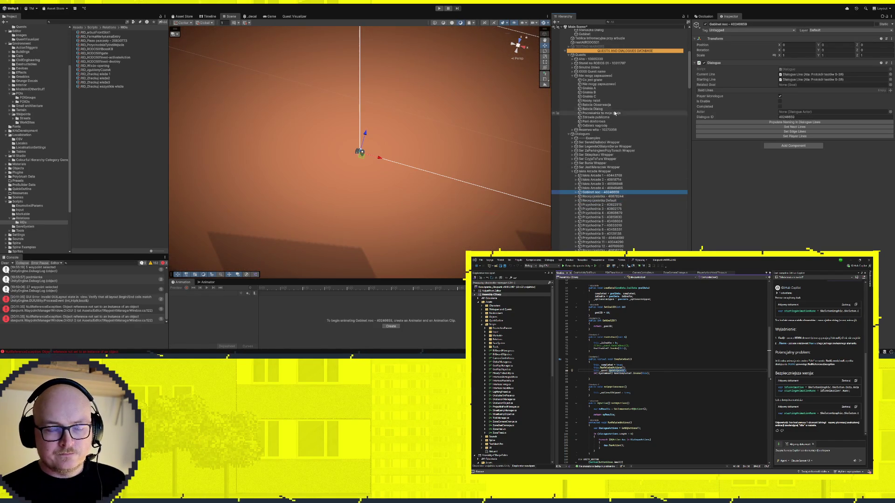
mouse_move(360, 222)
left_mouse_down()
mouse_move(279, 140)
mouse_move(277, 124)
left_mouse_up()
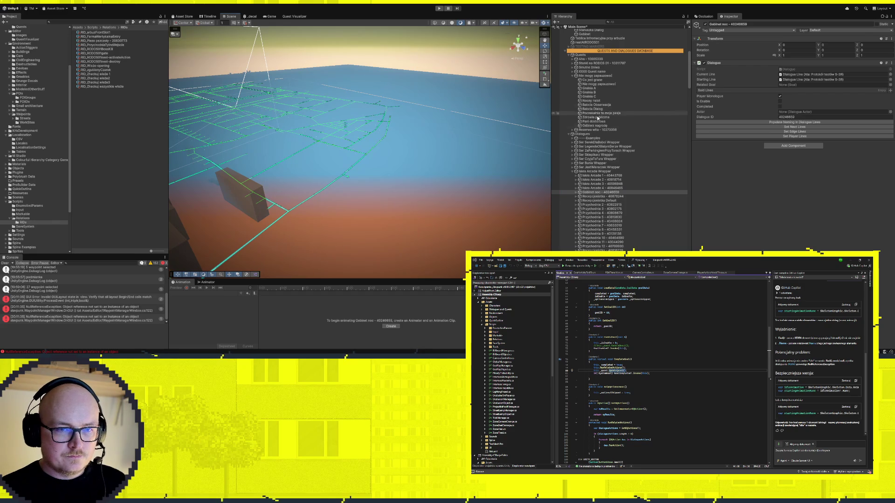
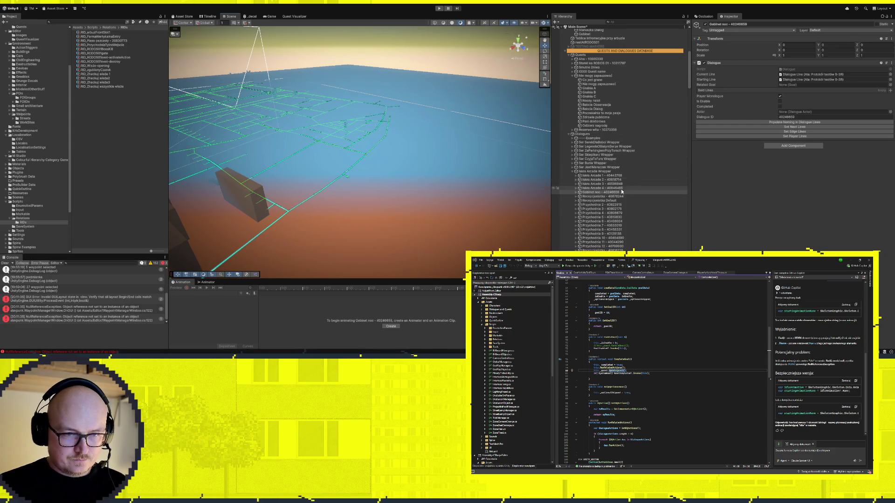
Remove the DQ Action Enable Dialogue component from Babcia Obserwacja
left_click(598, 105)
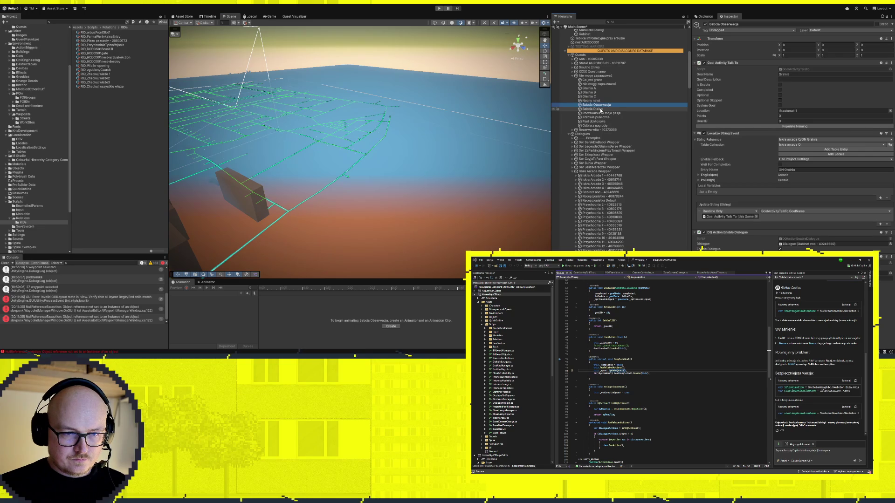
left_click(606, 110)
left_click(598, 105, "ctrl")
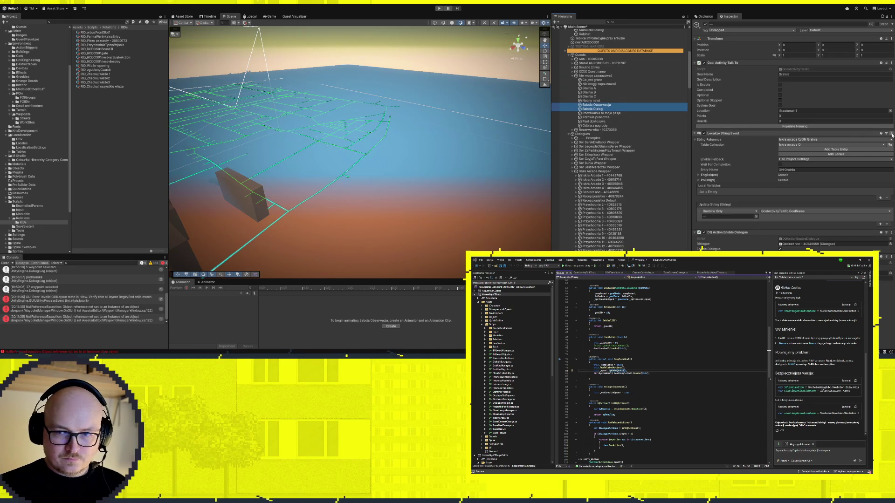
left_click(596, 109)
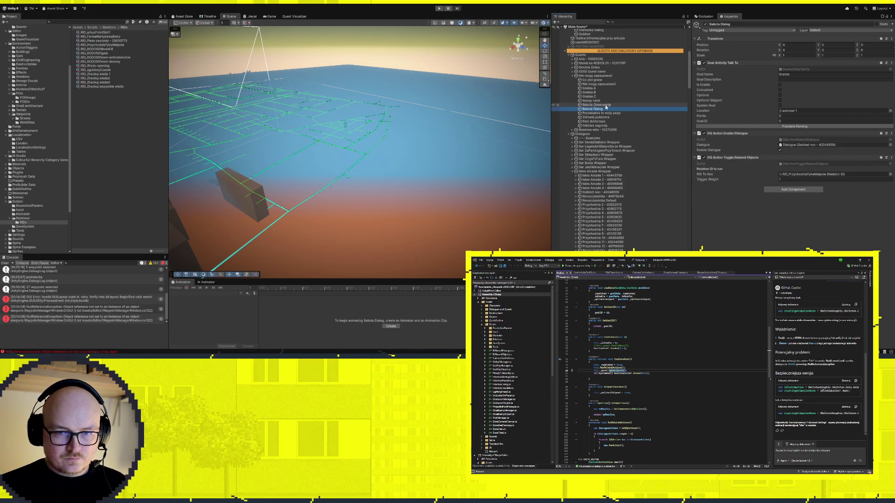
left_click(606, 105)
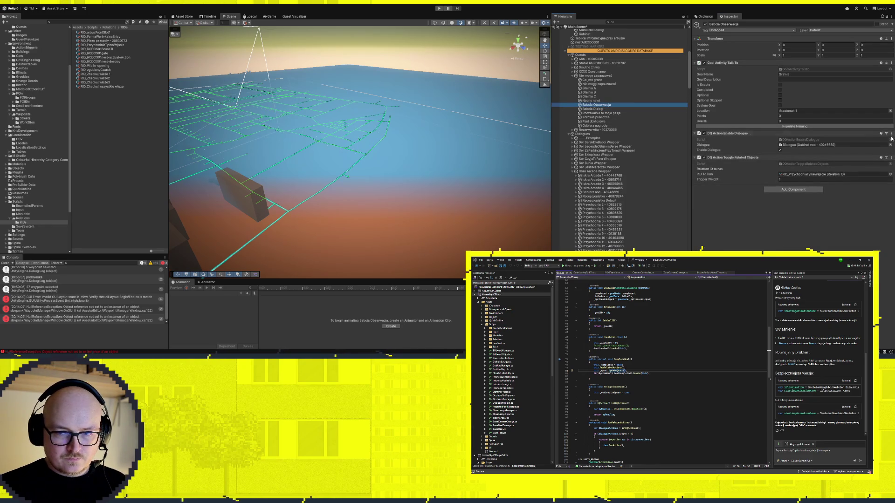
left_click(748, 134)
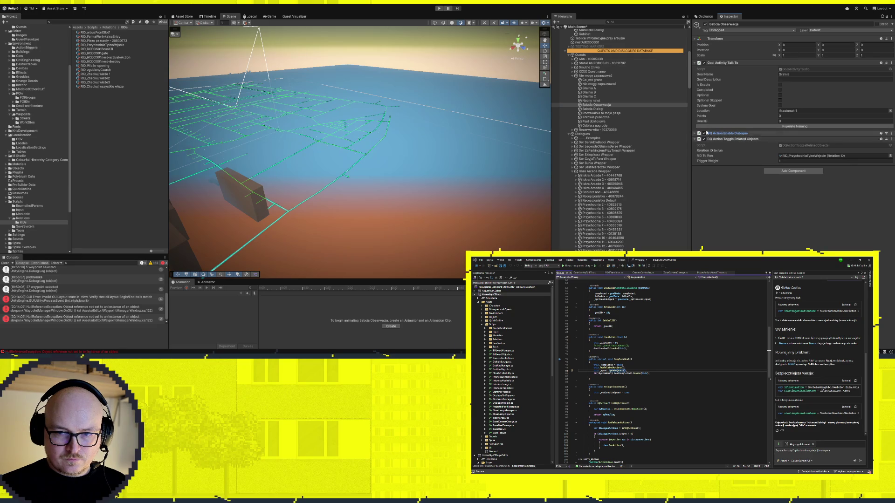
right_click(827, 136)
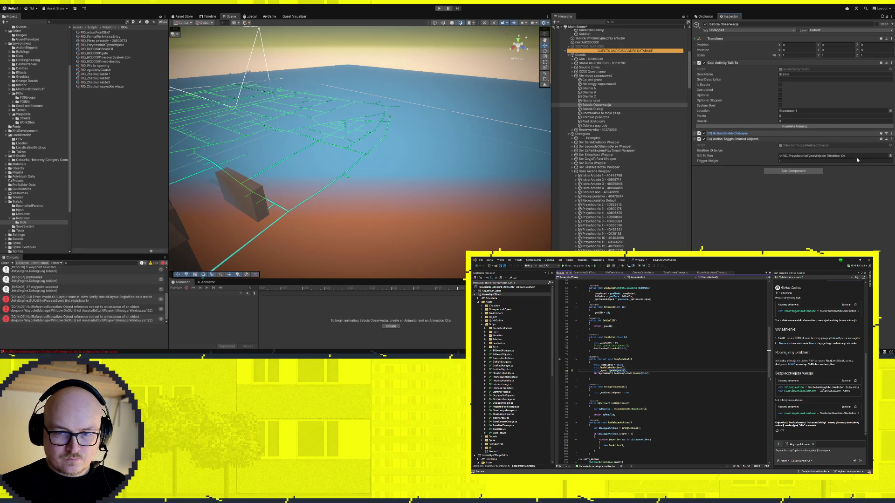
left_click(857, 158)
Remove the DQ Action Enable Dialogue component from Babcia Dialog as well
left_click(595, 109)
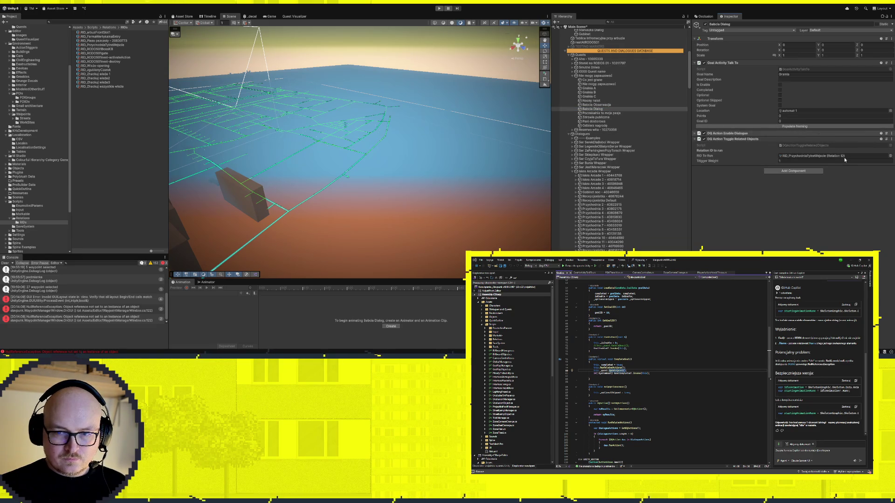
right_click(792, 134)
left_click(816, 157)
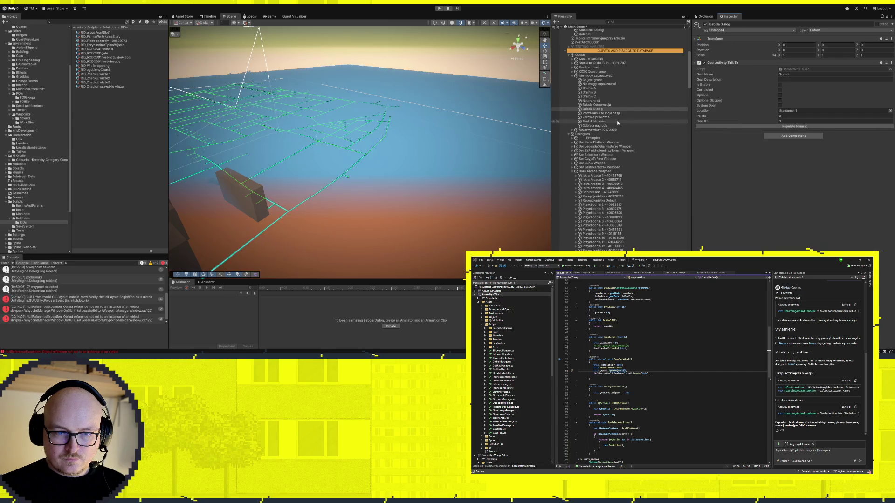
left_click(597, 105)
Duplicate the Babcia Obserwacja and Babcia Dialog pair, then duplicate all four Babcia goals
left_click(598, 109, "ctrl")
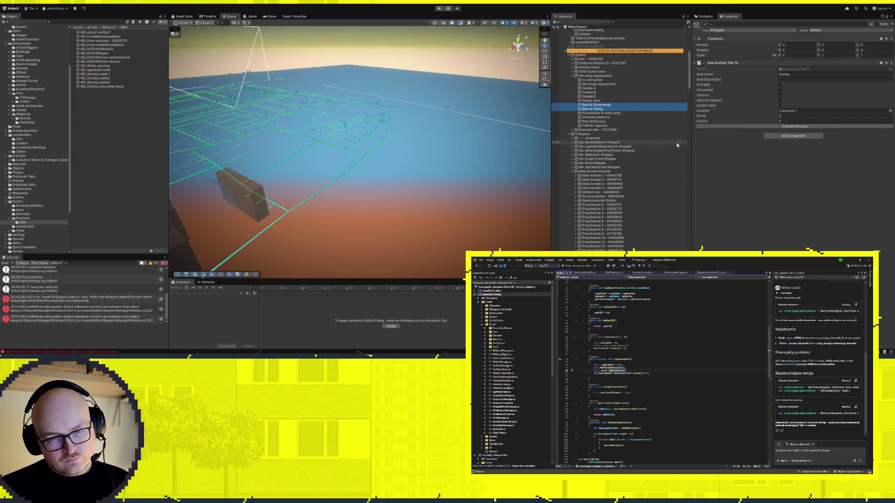
left_click(601, 106)
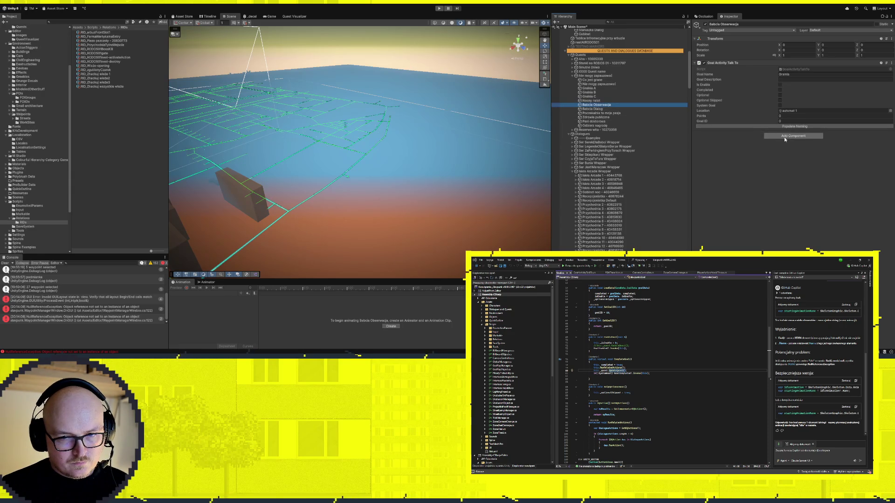
left_click(585, 110, "ctrl")
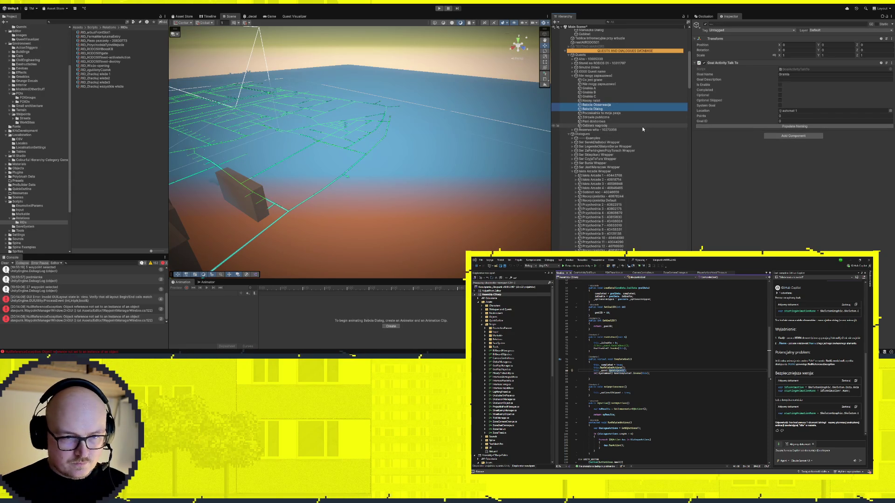
key("ctrl+d")
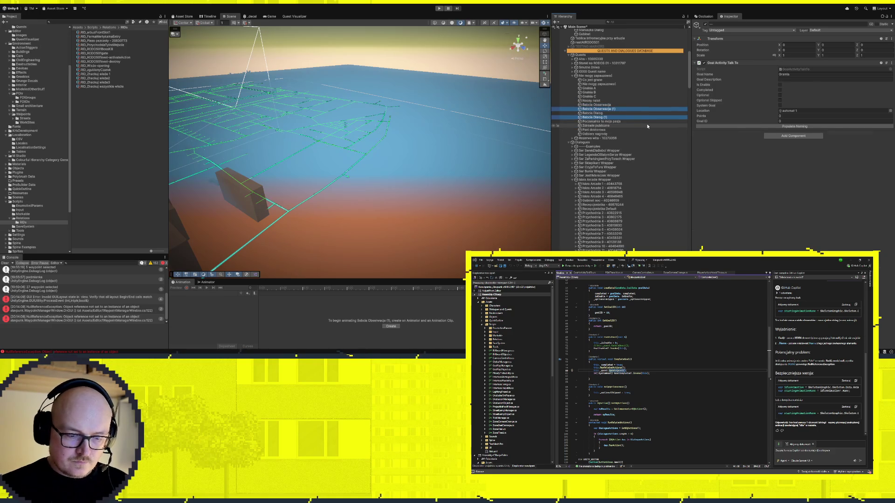
key("Down")
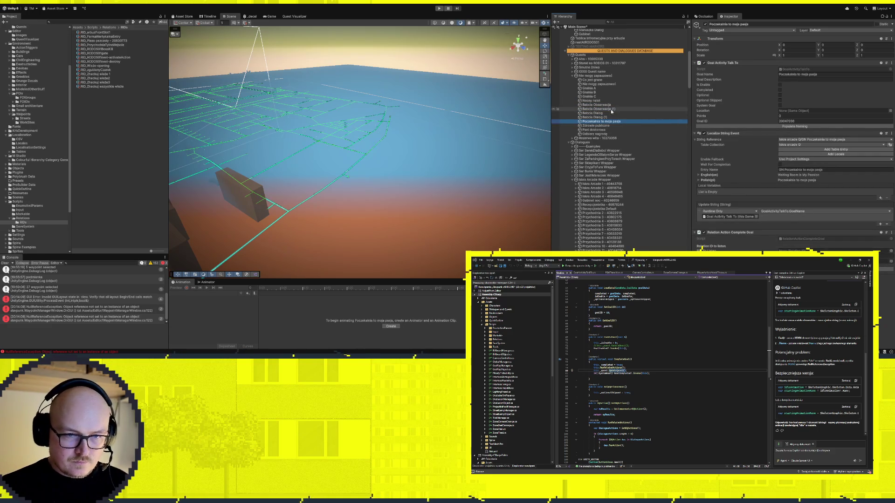
left_click(610, 109)
left_click(607, 105)
left_click(631, 118, "shift")
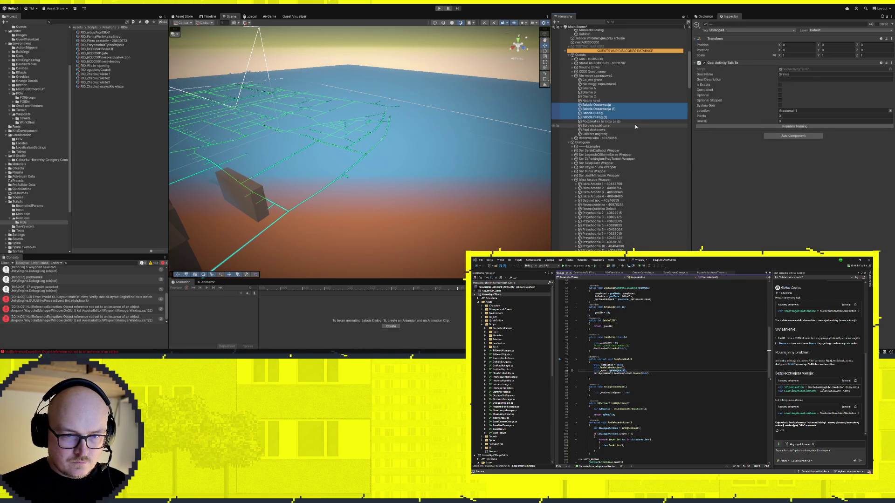
key("ctrl+d")
Duplicate Babcia Dialog (1) and (3), and move Babcia Dialog under Babcia Obserwacja
left_click(602, 130)
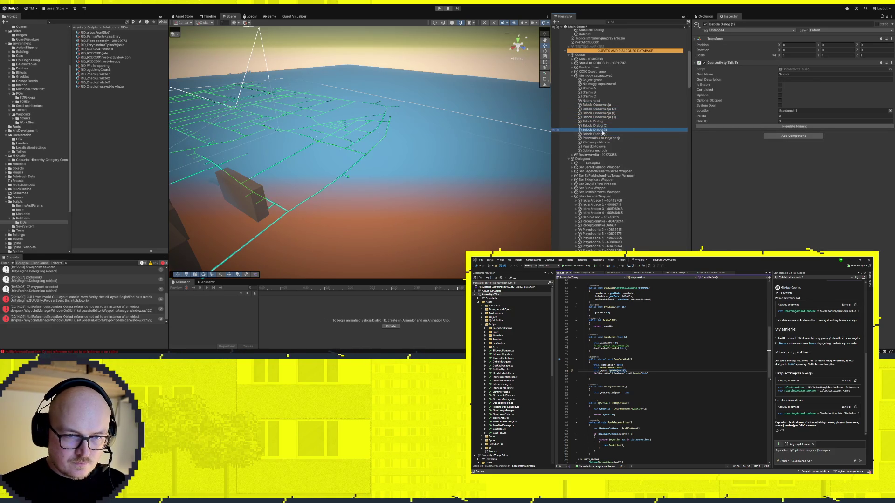
left_click(605, 134, "shift")
key("ctrl+d")
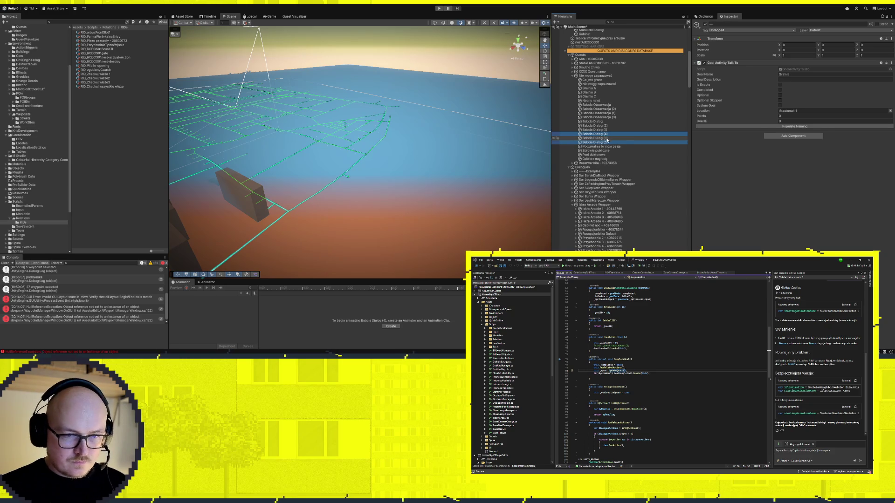
left_click_drag(599, 121, 601, 107)
scroll(606, 86, "up", 3)
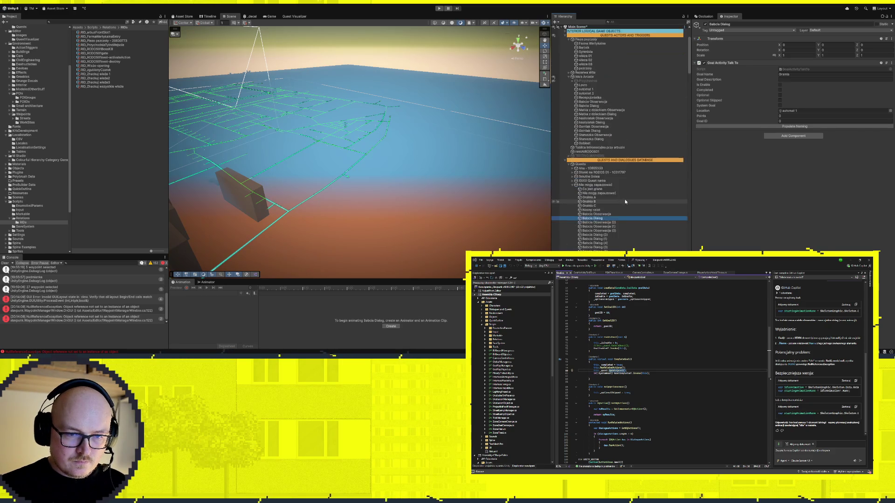
Rename two Babcia copies to Nastolatek Obserwacja and Nastolatek Dialog, using the trigger names
left_click(590, 95)
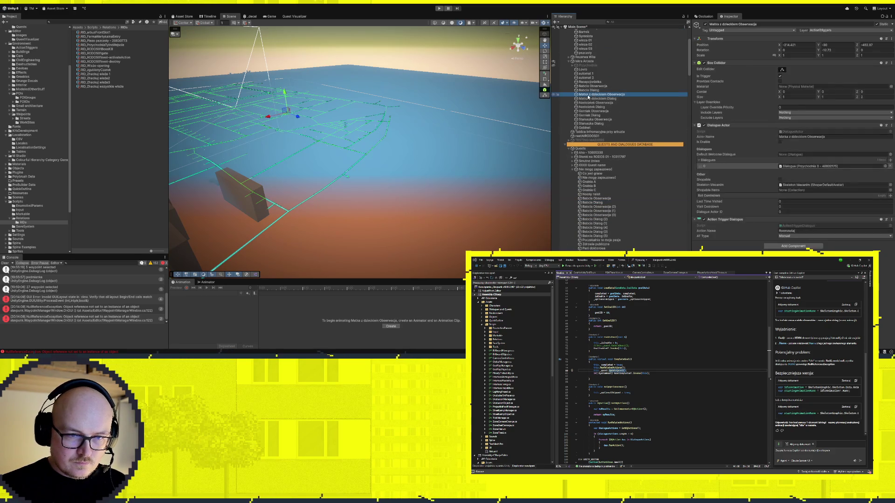
double_click(589, 95)
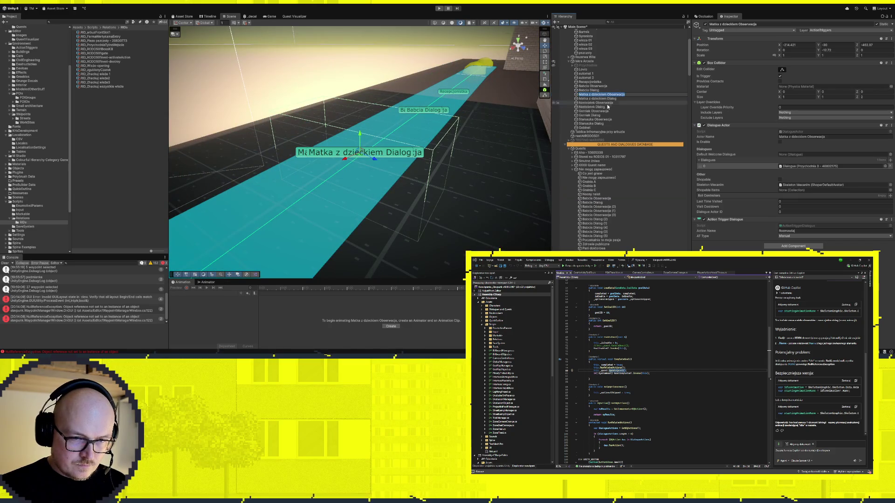
left_click(607, 207)
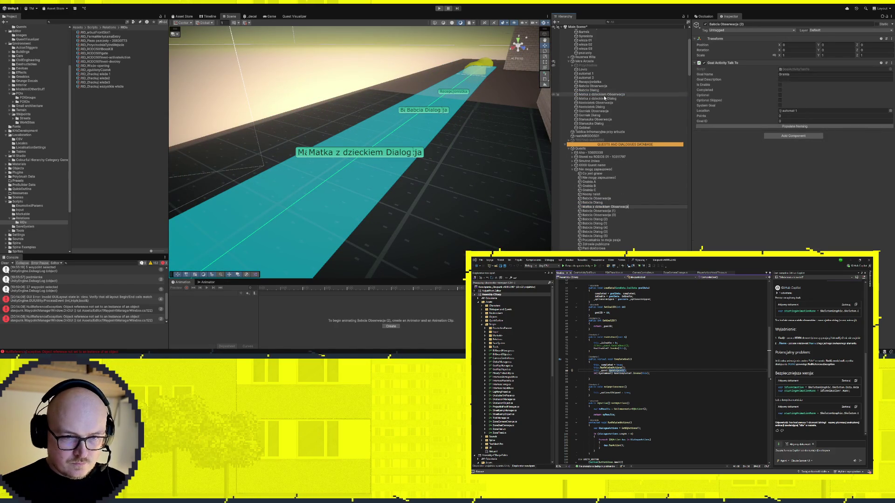
left_click(599, 98)
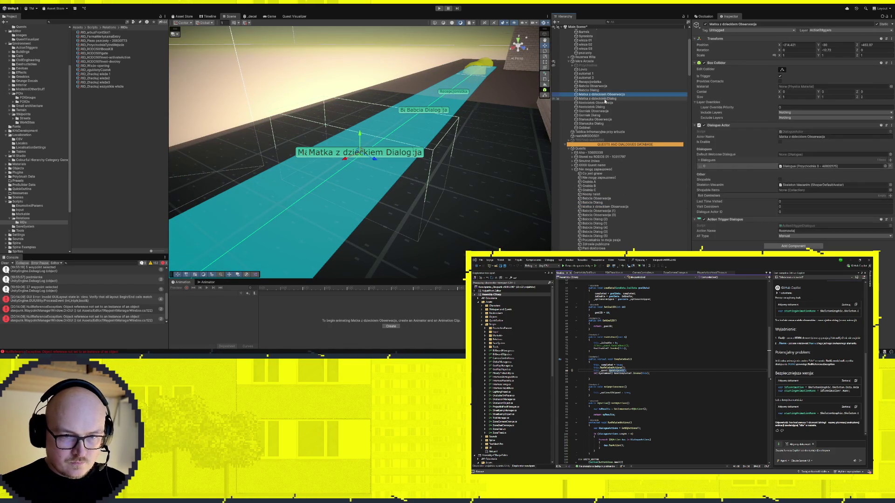
left_click(606, 211)
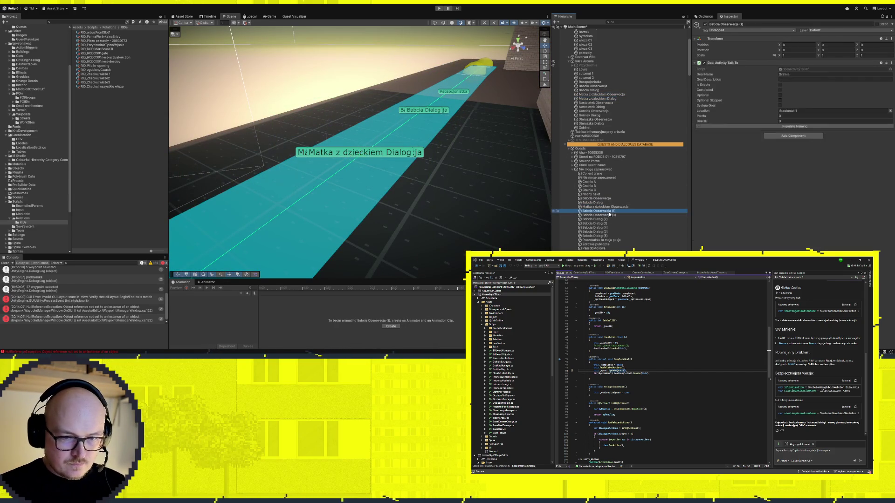
left_click(608, 103)
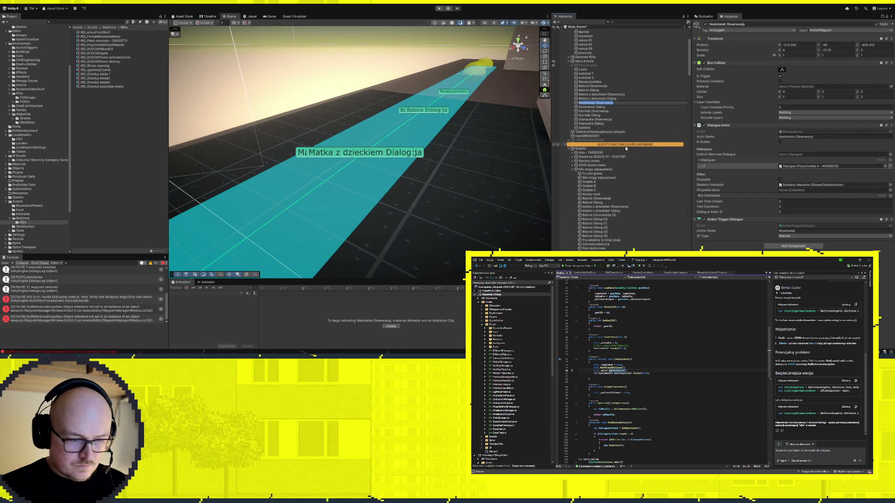
left_click(608, 216)
key("F2")
key("ctrl+v")
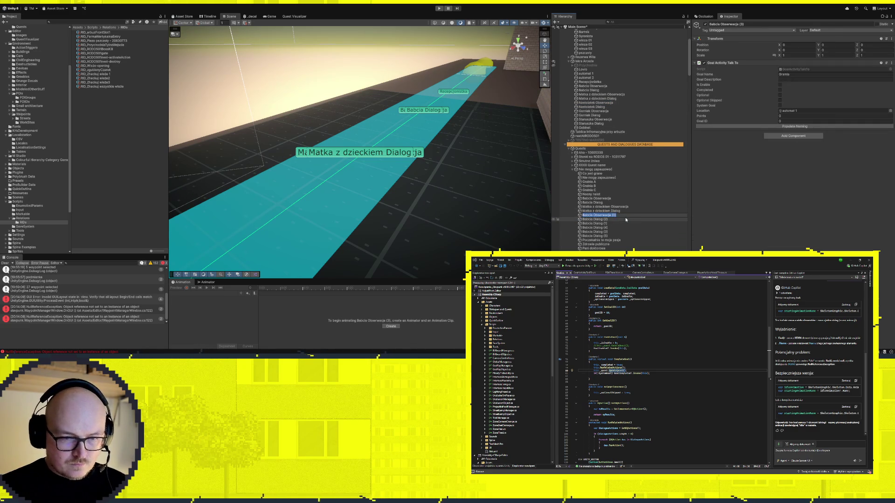
left_click(601, 107)
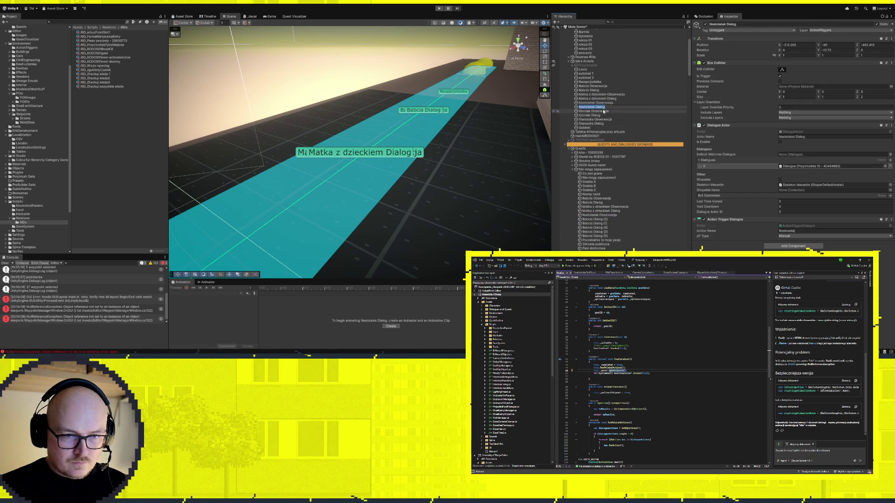
left_click(619, 220)
key("F2")
type("Nastolatek Dialog")
Rename the next two Babcia copies to Garniak Obserwacja and Garniak Dialog
left_click(604, 112)
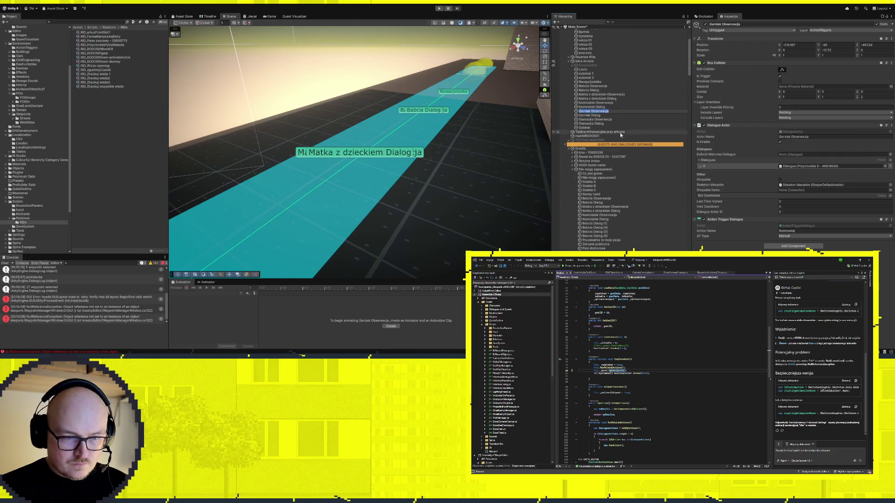
left_click(604, 223)
key("F2")
key("ctrl+v")
key("Return")
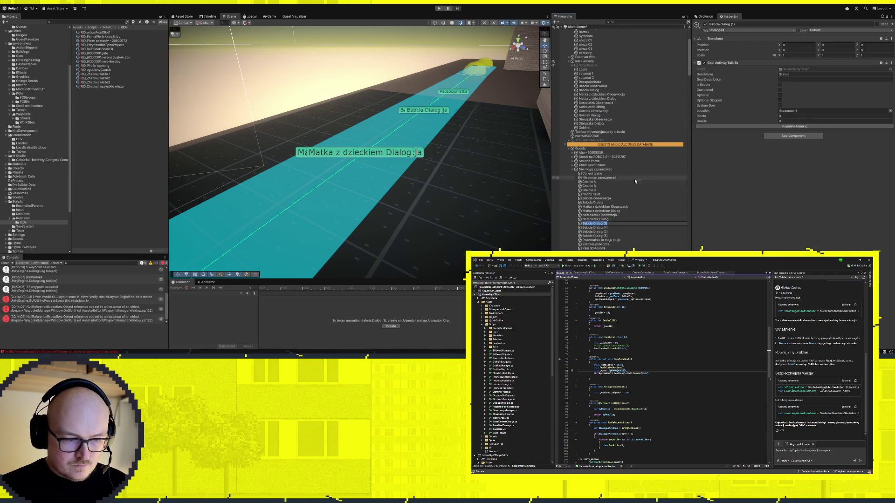
left_click(596, 116)
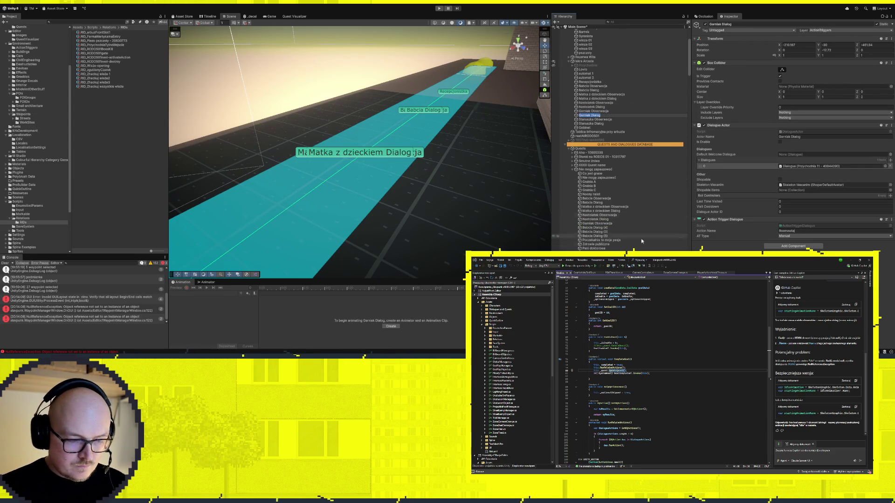
left_click(612, 228)
key("F2")
type("Garniak Dialog")
key("Return")
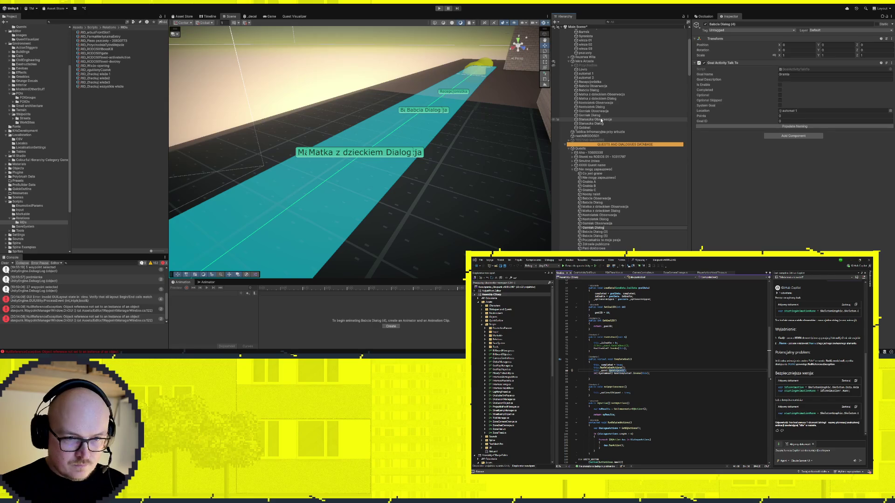
Rename the remaining copies to Staruszka Obserwacja and Staruszka Dialog
left_click(595, 120)
key("F2")
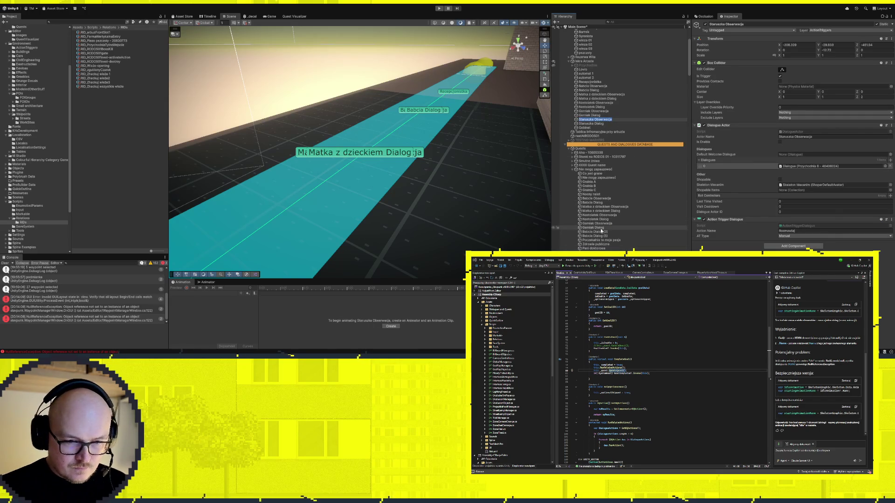
left_click(602, 232)
type("Staruszka Obserwacja")
key("Return")
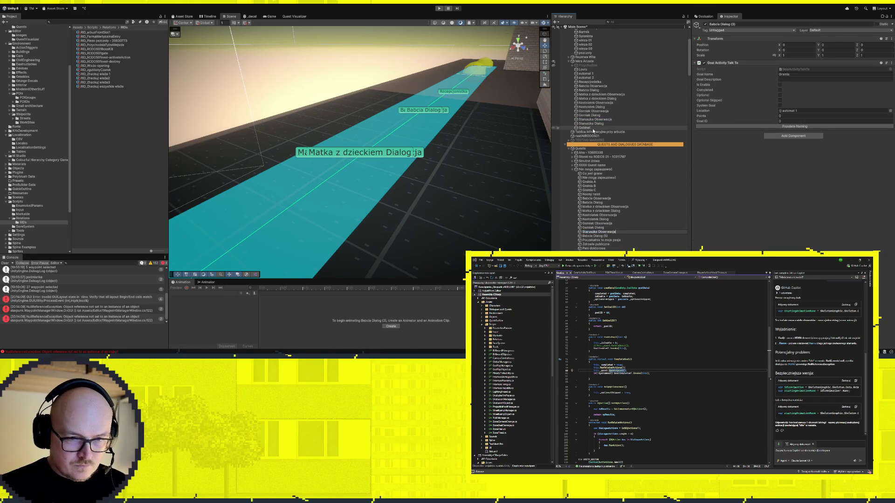
left_click(592, 124)
key("F2")
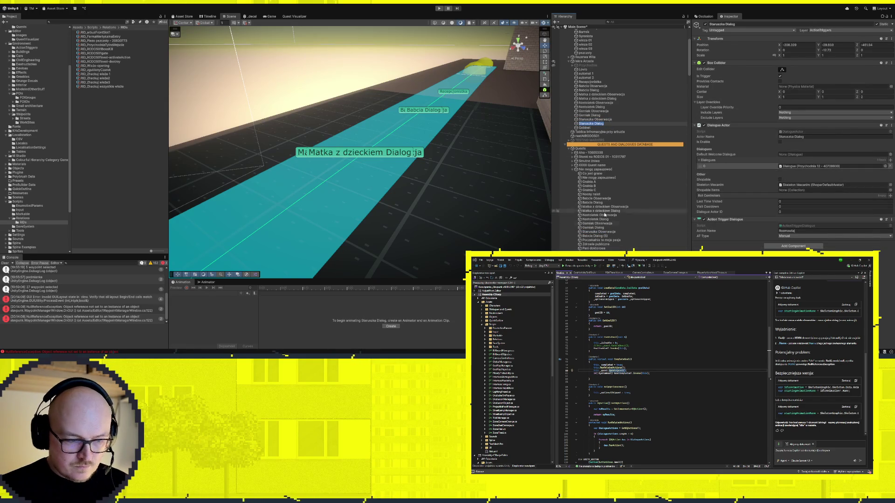
left_click(599, 237)
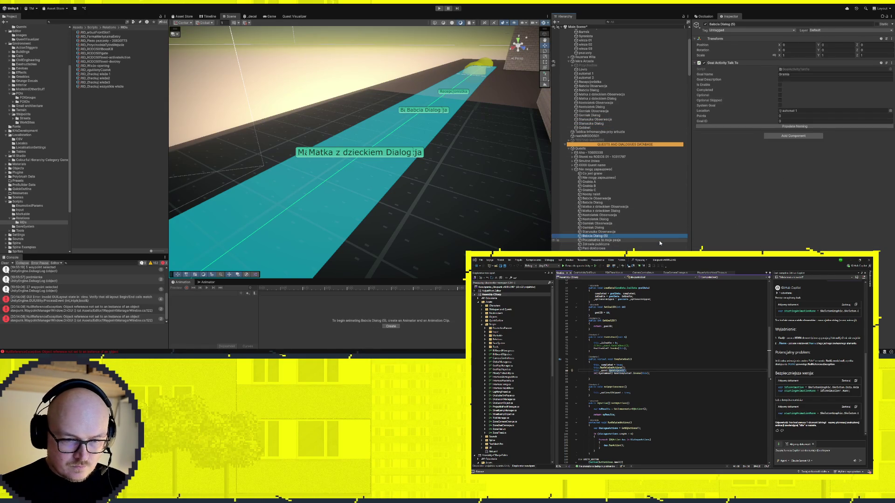
Select Babcia Obserwacja through Staruszka Dialog and check their System Goal setting
left_click(662, 211)
scroll(626, 176, "down", 3)
left_click(601, 136)
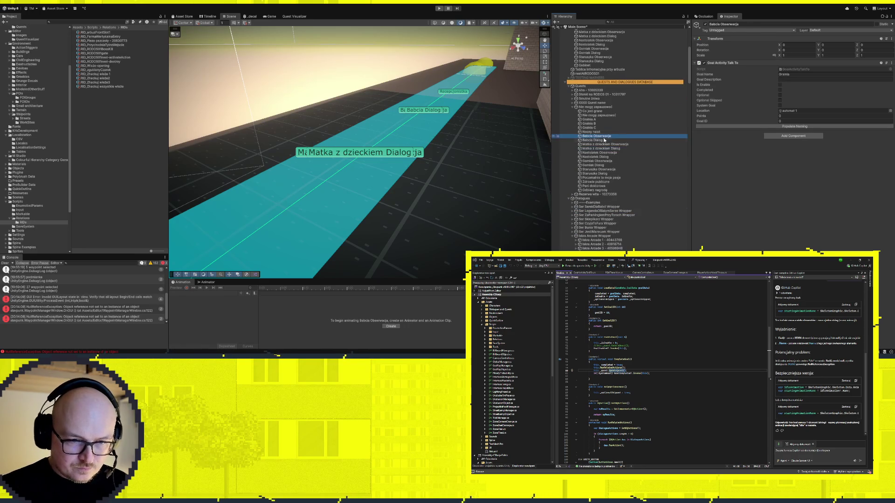
left_click(601, 174, "shift")
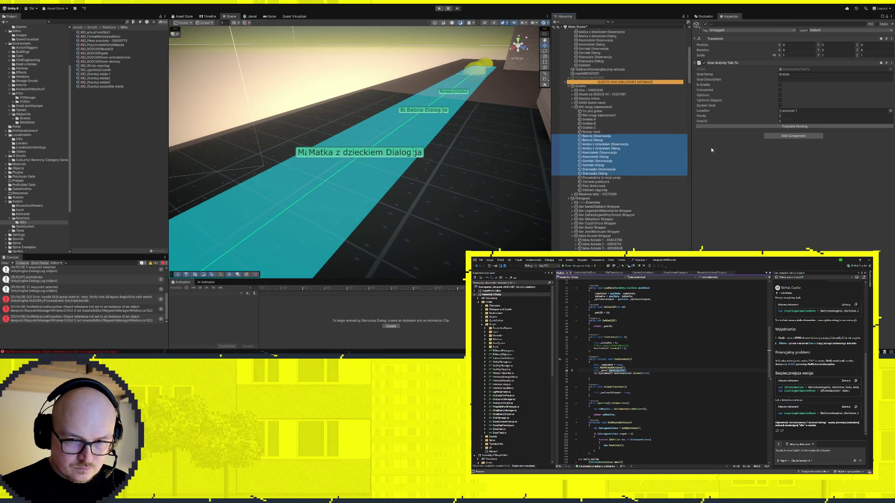
left_click(780, 106)
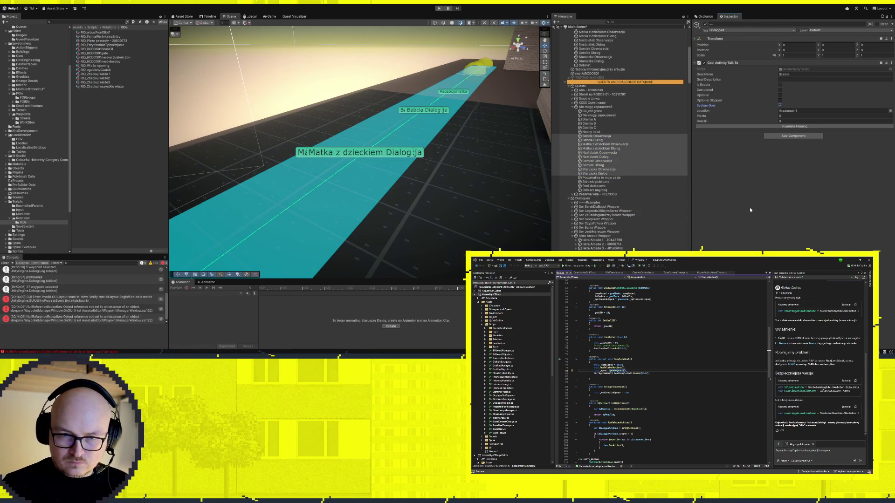
left_click(606, 137)
scroll(605, 139, "down", 3)
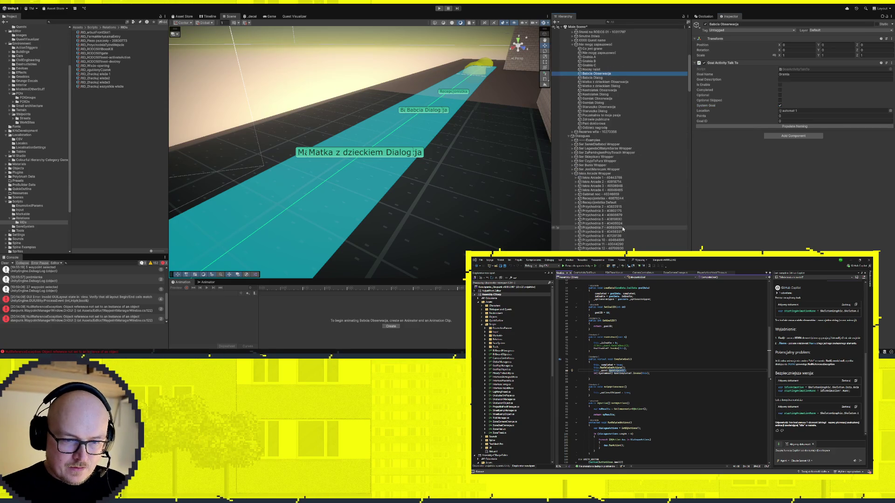
Name Przychodnia 2's second dialogue line after its localized text with Populate Naming
left_click(588, 207)
left_click(590, 211)
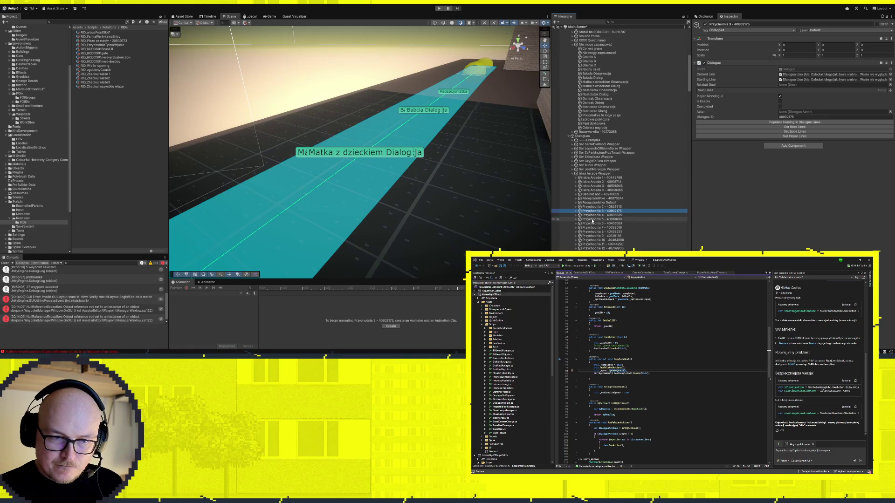
left_click(598, 207)
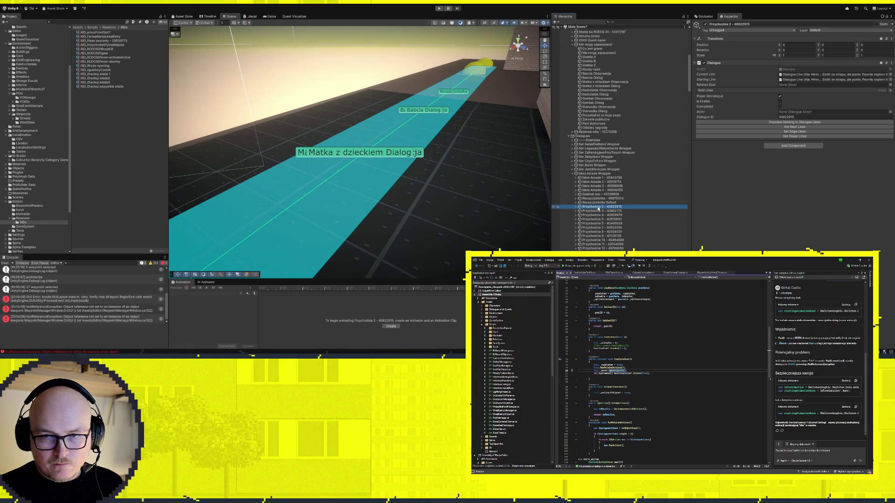
left_click(576, 207)
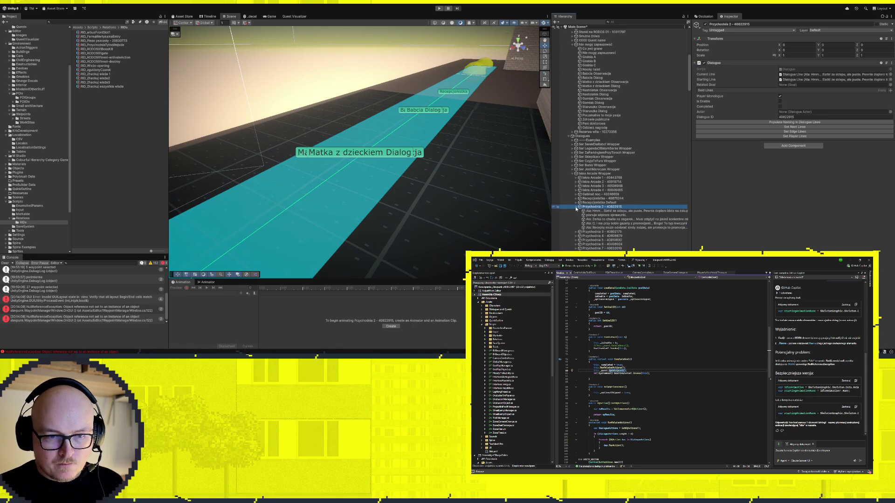
left_click(583, 215)
left_click(791, 95)
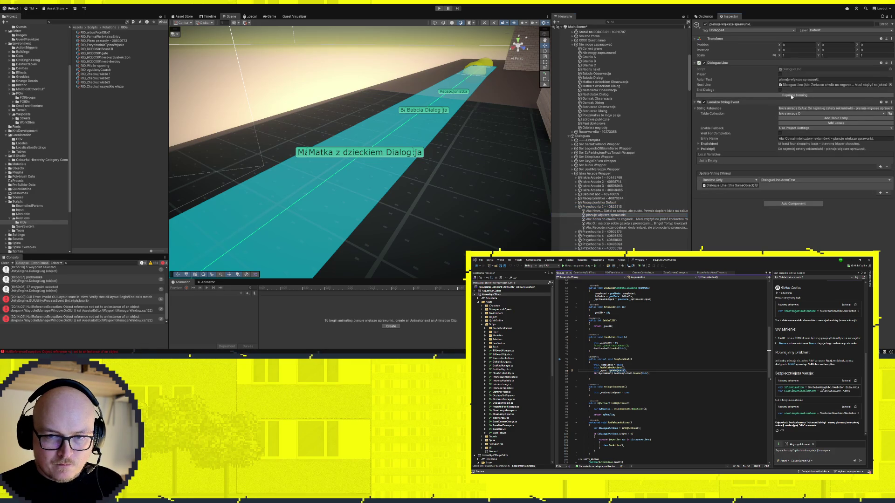
left_click(590, 207)
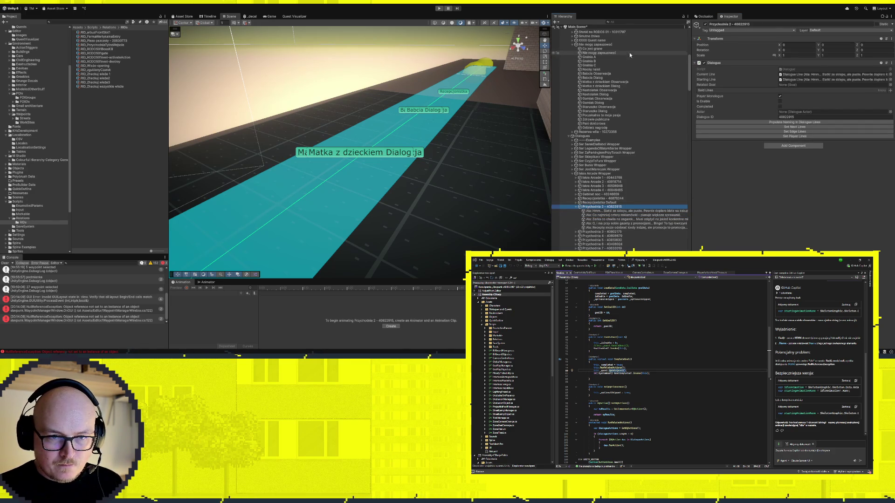
Review the Przychodnia 3 to 7 dialogues, ending back on Przychodnia 2
left_click(597, 232)
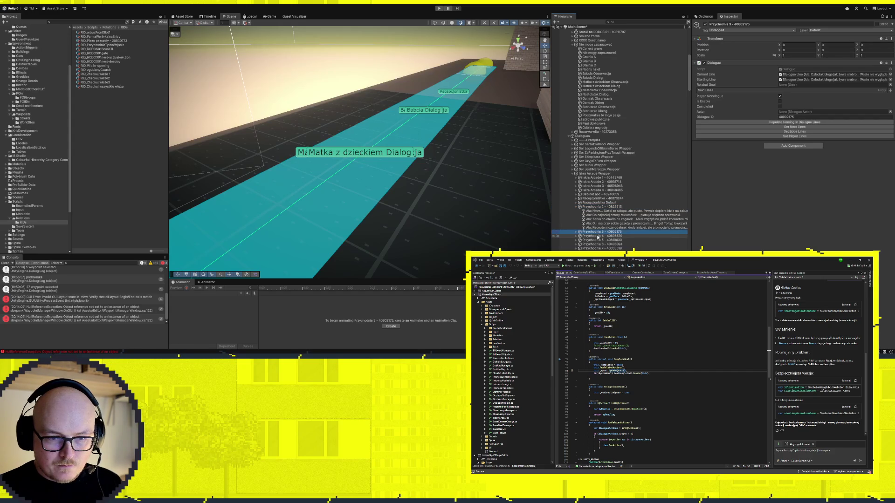
left_click(599, 236)
left_click(599, 240)
left_click(599, 245)
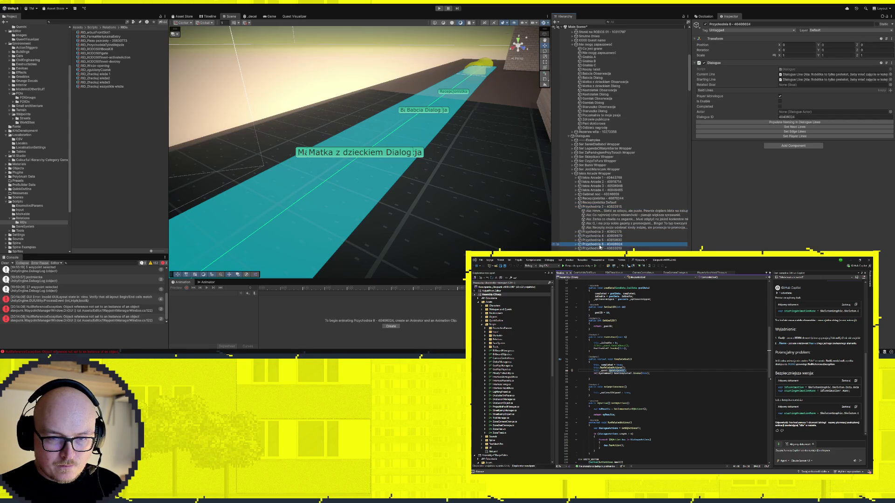
left_click(601, 248)
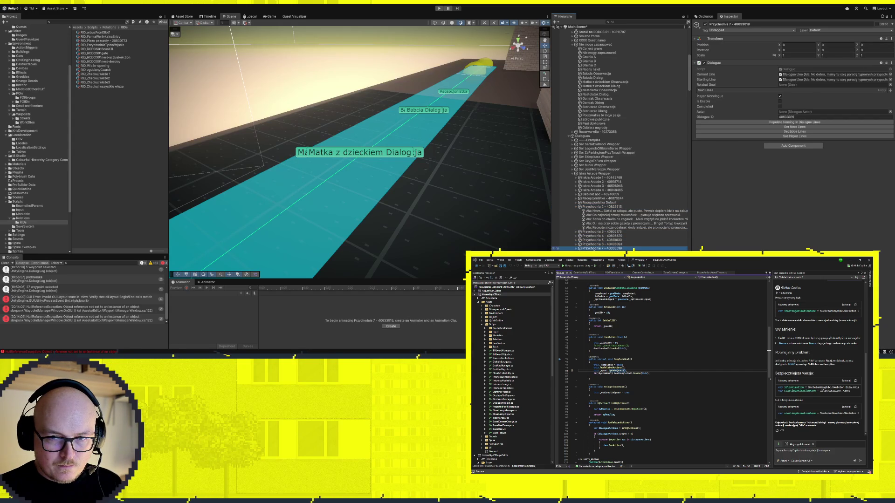
scroll(630, 247, "down", 3)
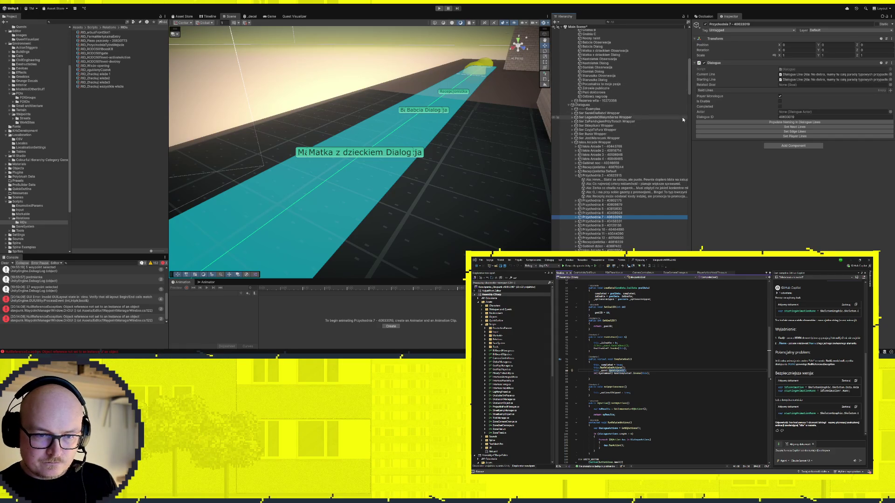
left_click(611, 176)
Link Przychodnia 2 to Babcia Obserwacja, 3 to Matka z dzieckiem Dialog, 4 to Nastolatek Obserwacja
left_click(608, 43)
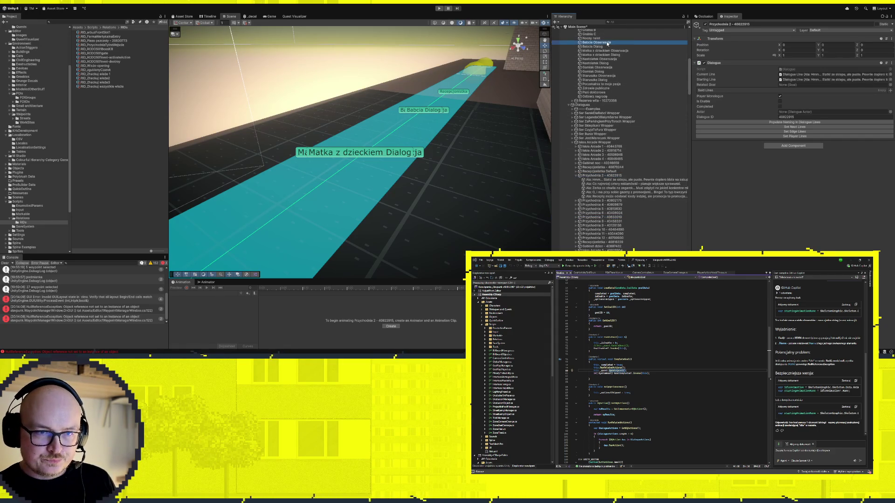
left_click(606, 176)
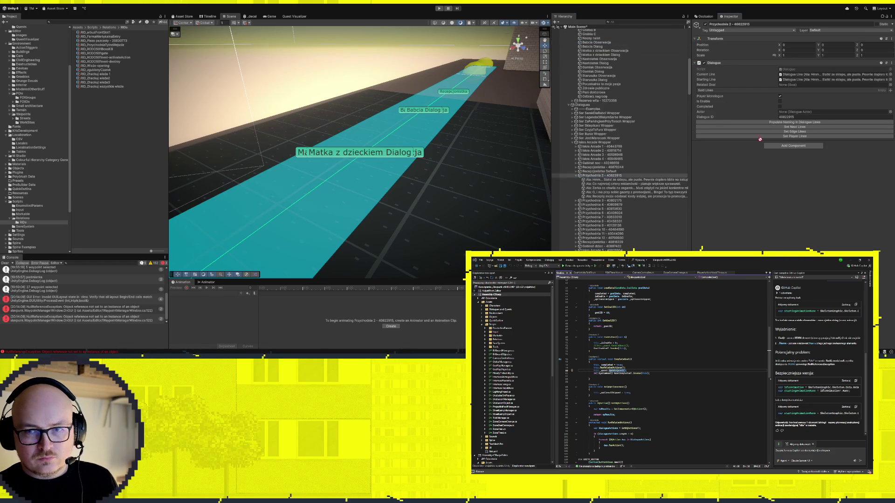
left_click_drag(796, 112, 811, 85)
left_click(606, 201)
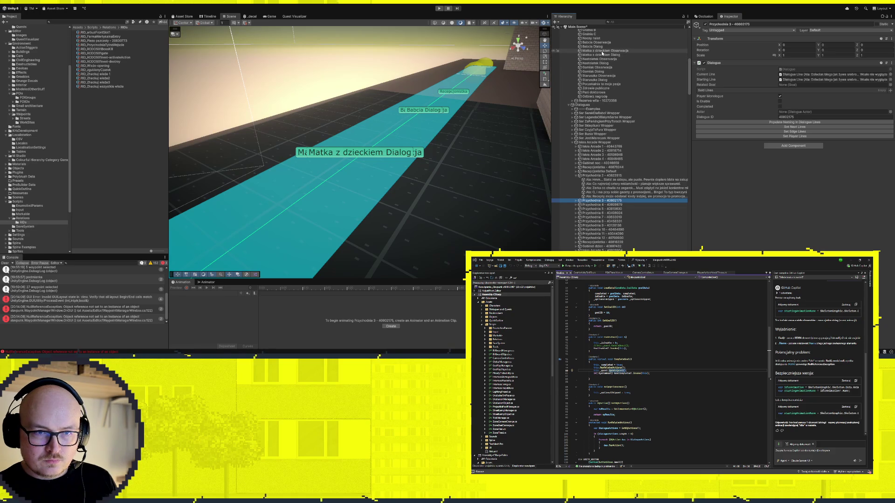
left_click_drag(602, 53, 794, 113)
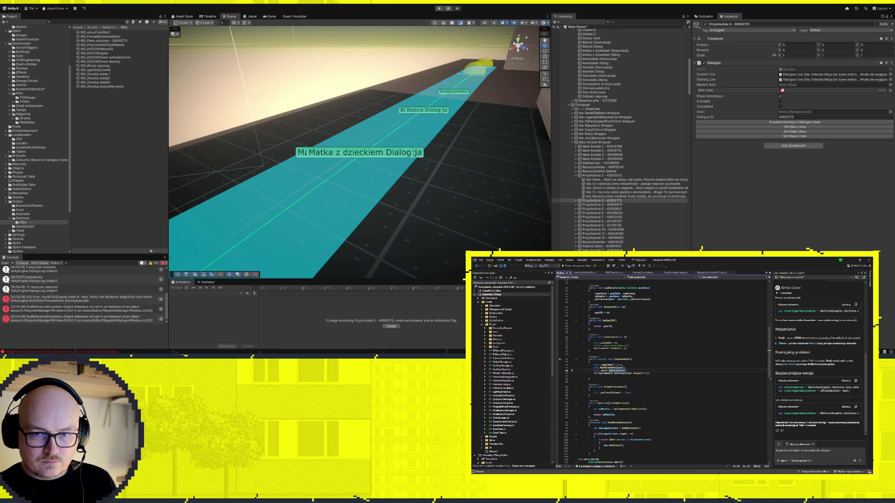
left_click(602, 205)
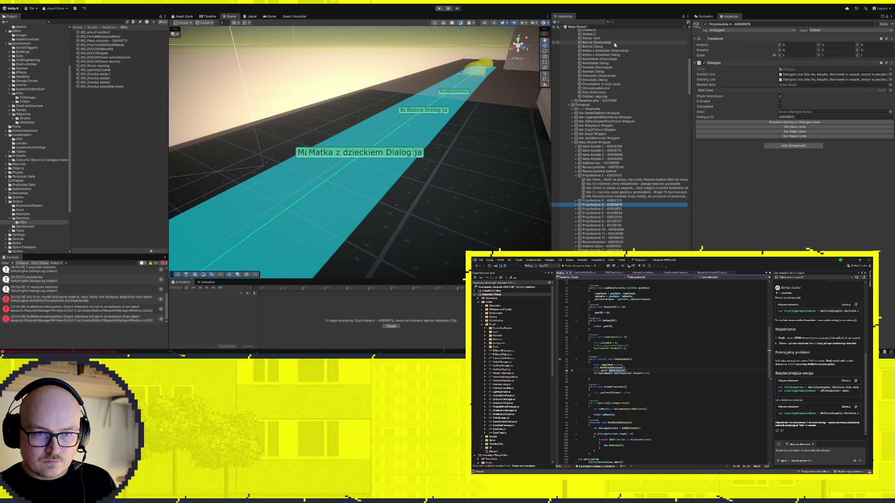
left_click_drag(601, 61, 816, 86)
Set Przychodnia 6's Related Goal to Staruszka Obserwacja, after trying Przychodnia 5
left_click(606, 208)
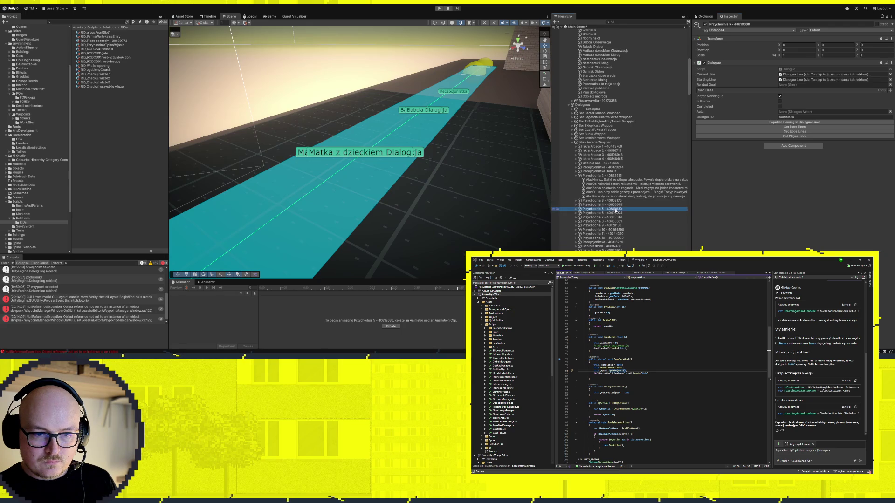
left_click_drag(603, 68, 744, 100)
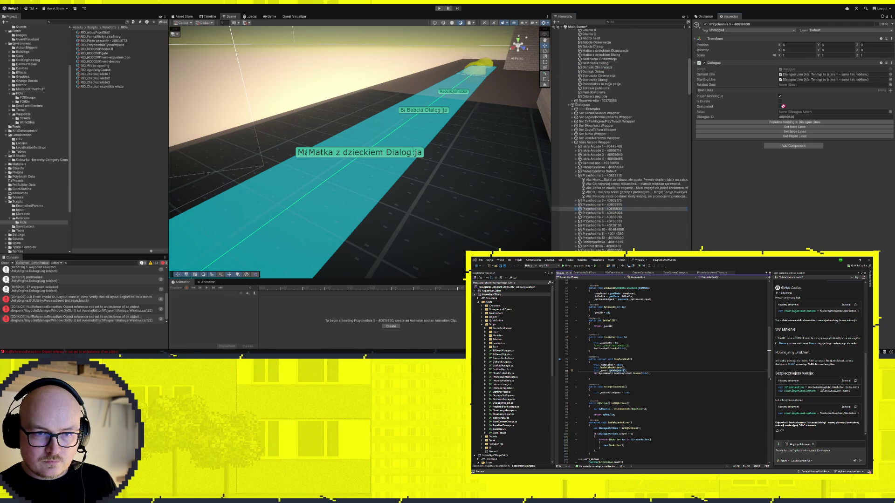
left_click(606, 213)
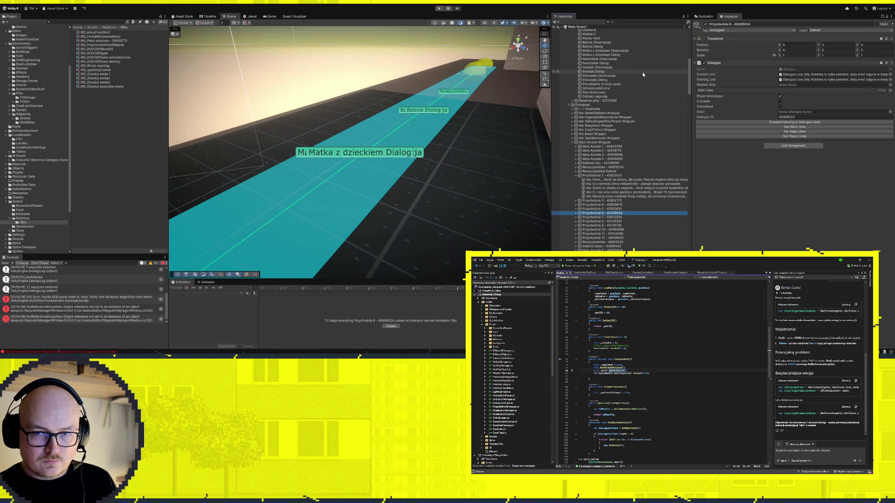
left_click_drag(608, 81, 823, 85)
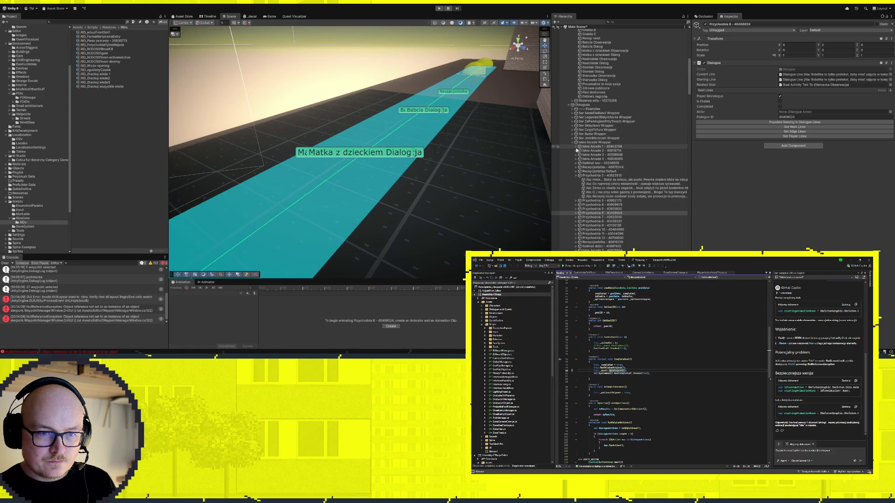
scroll(577, 149, "down", 3)
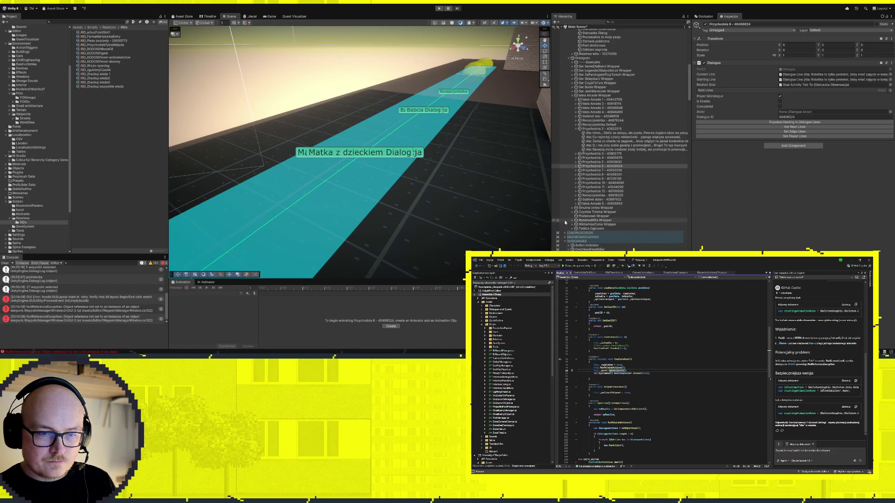
left_click(573, 221)
scroll(573, 219, "down", 3)
Review the Cukierniczy and W strone torow dialogues and the RezerwaWita Wrapper object
left_click(600, 199)
key("Down")
key("Down")
key("Down")
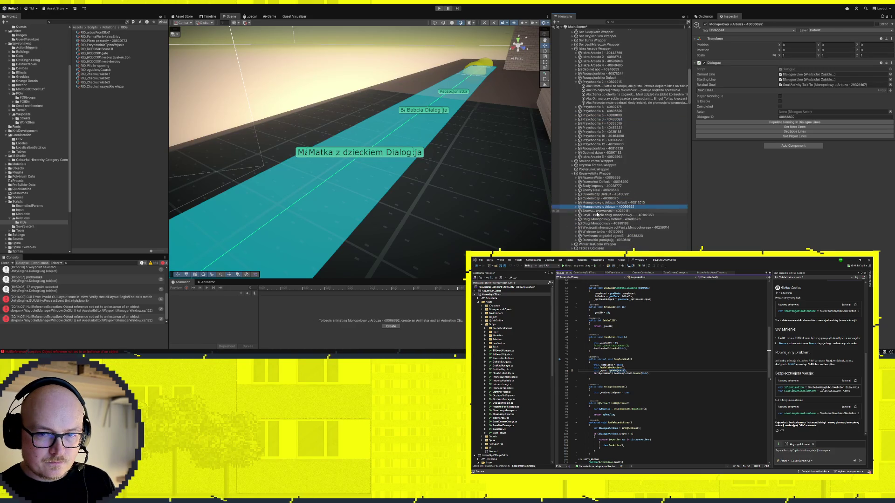
scroll(587, 214, "up", 3)
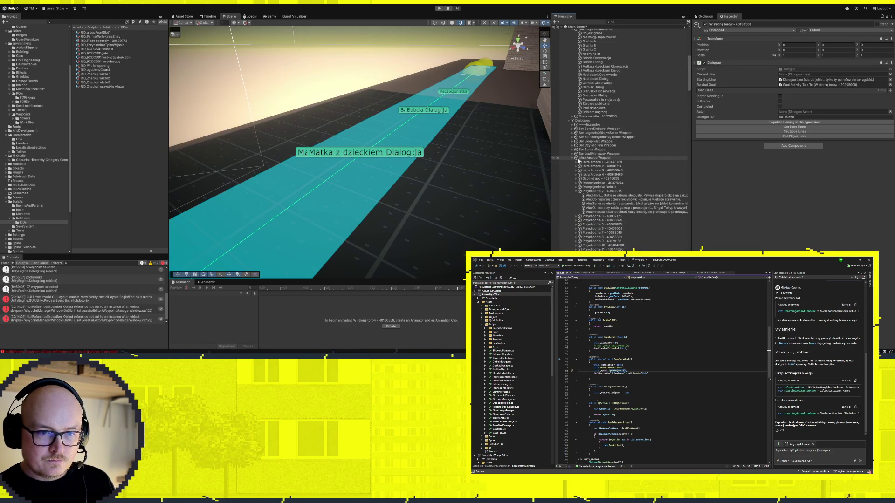
scroll(574, 227, "up", 2)
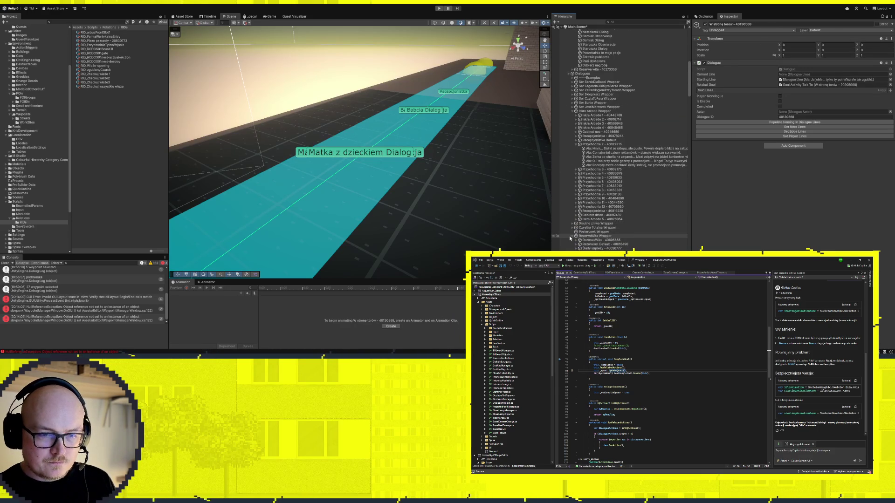
left_click(578, 236)
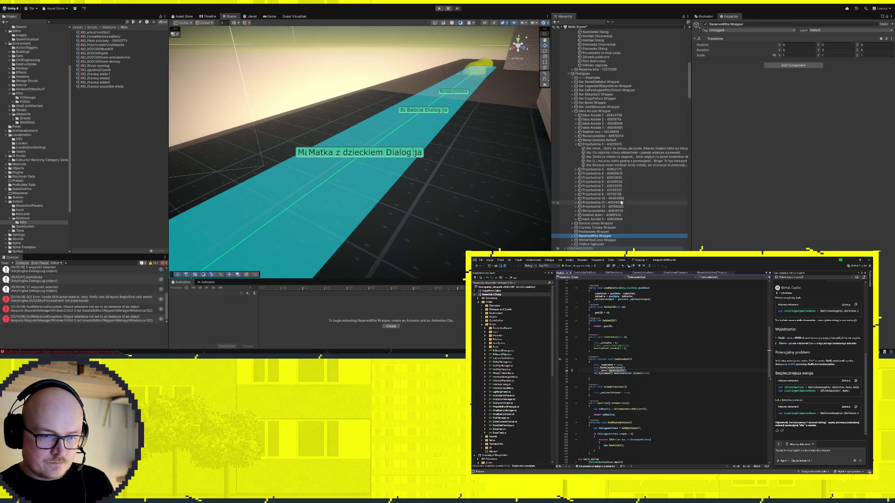
scroll(592, 75, "up", 5)
Inspect Babcia Obserwacja, Gamlak Obserwacja, the Nie mogę zapauzować quest goals, and Babcia Dialog
left_click(592, 74)
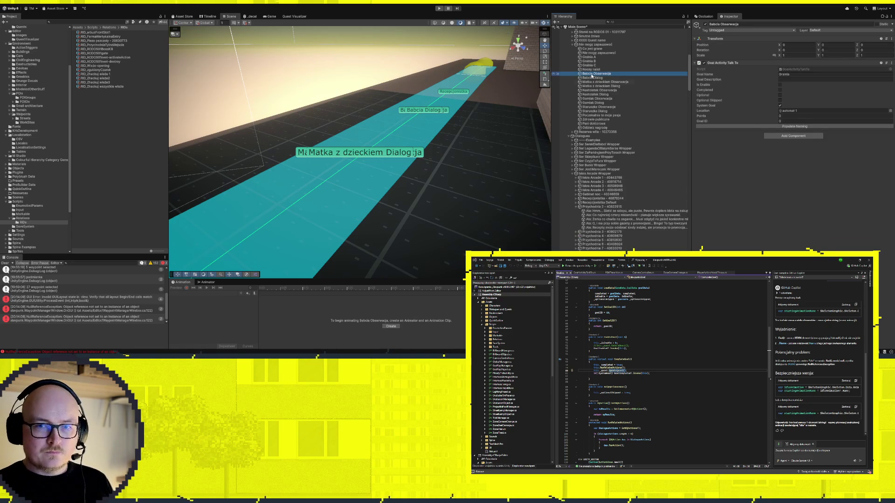
left_click(599, 111)
left_click(599, 100)
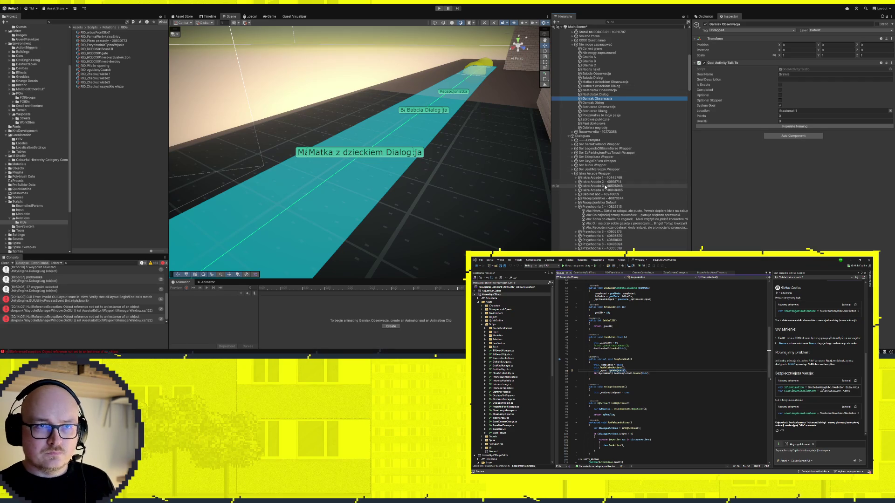
left_click(596, 44)
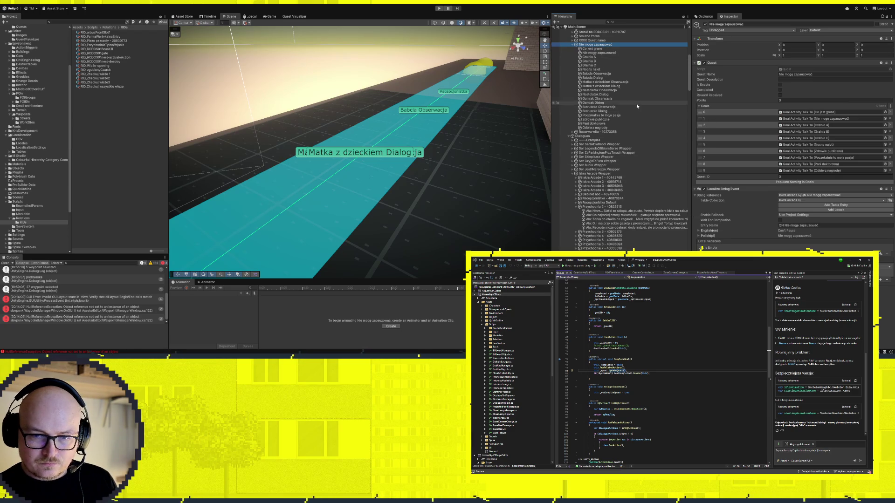
left_click(605, 78)
left_click(604, 82)
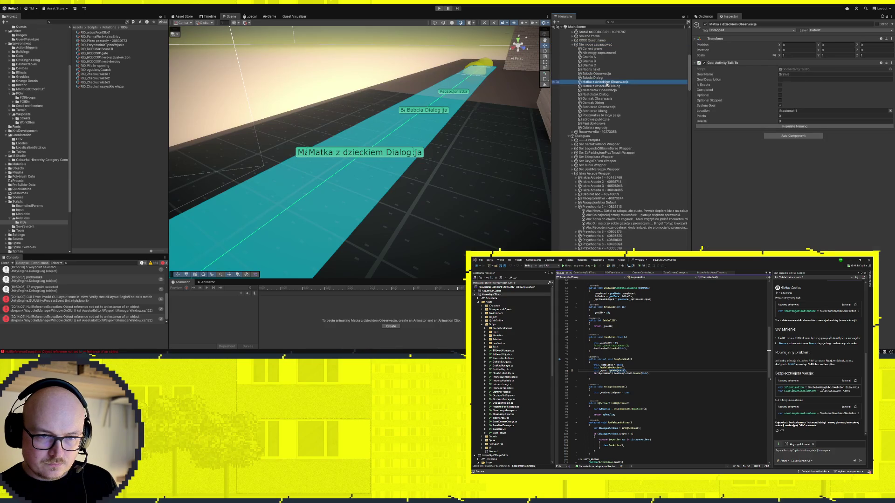
left_click(592, 79)
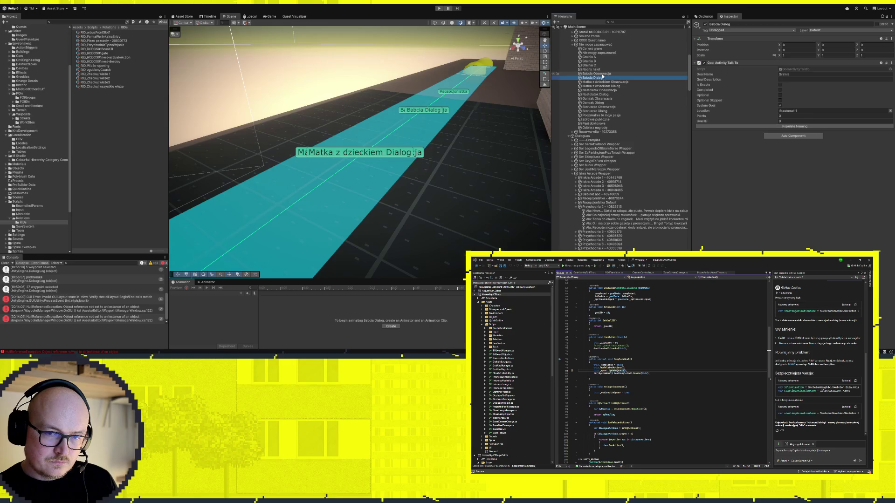
left_click(301, 154)
Select the five Obserwacja actors and switch their Action Trigger Dialogue AT Type away from Manual
left_click(338, 155)
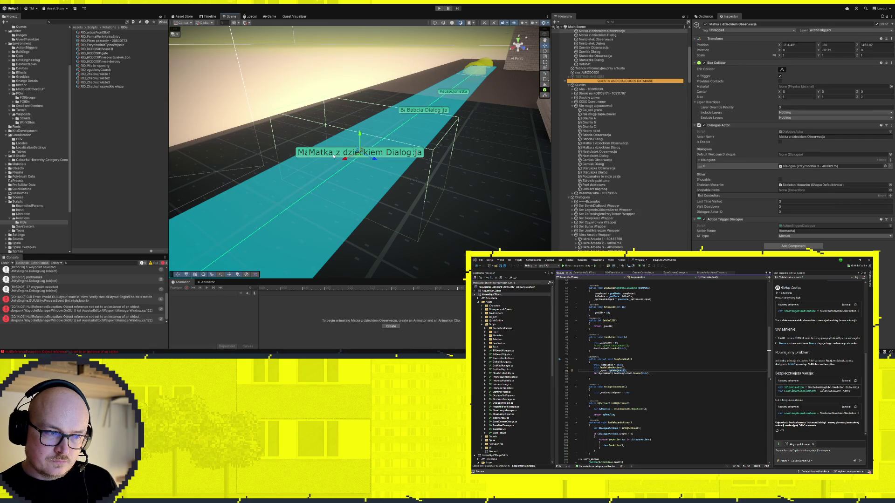
scroll(629, 151, "up", 1)
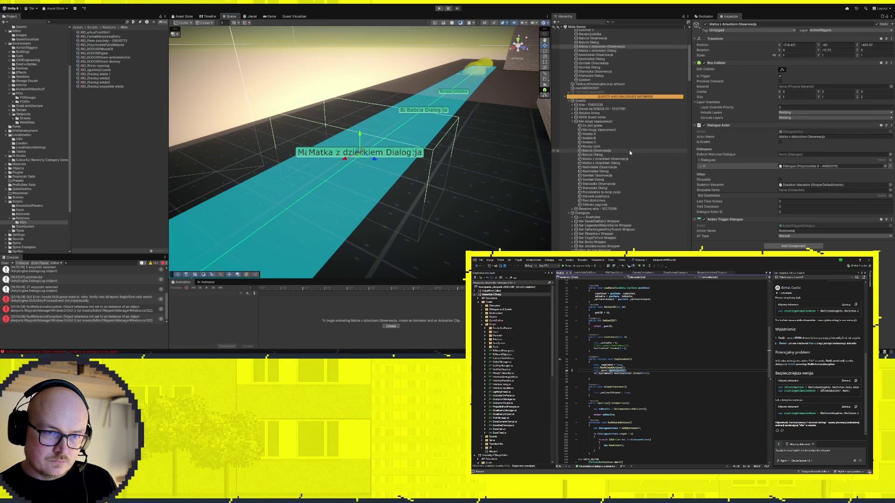
scroll(632, 110, "up", 2)
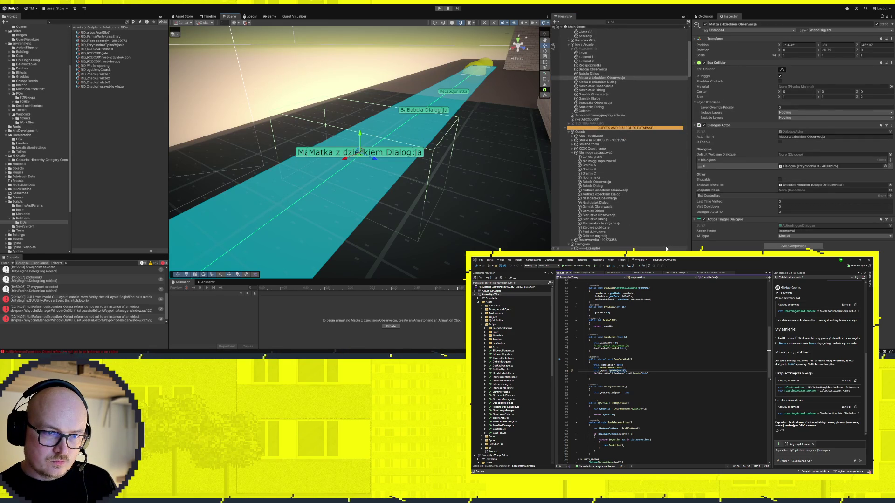
left_click(601, 82)
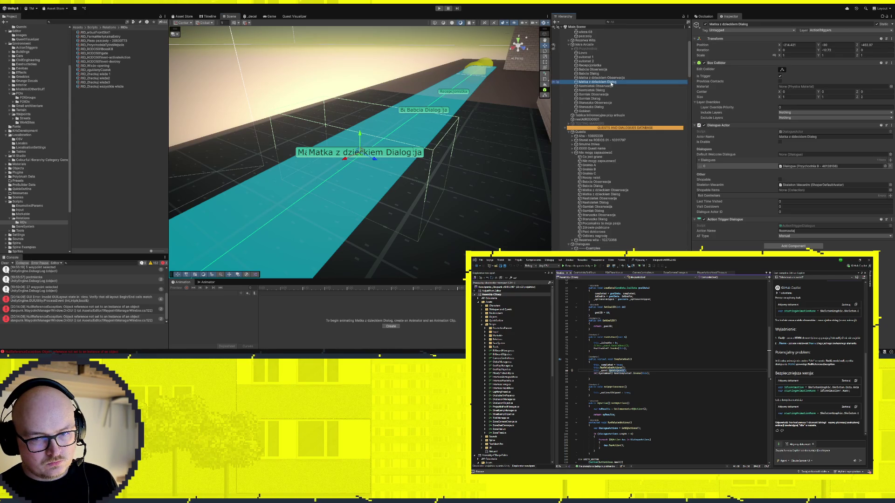
left_click(610, 79)
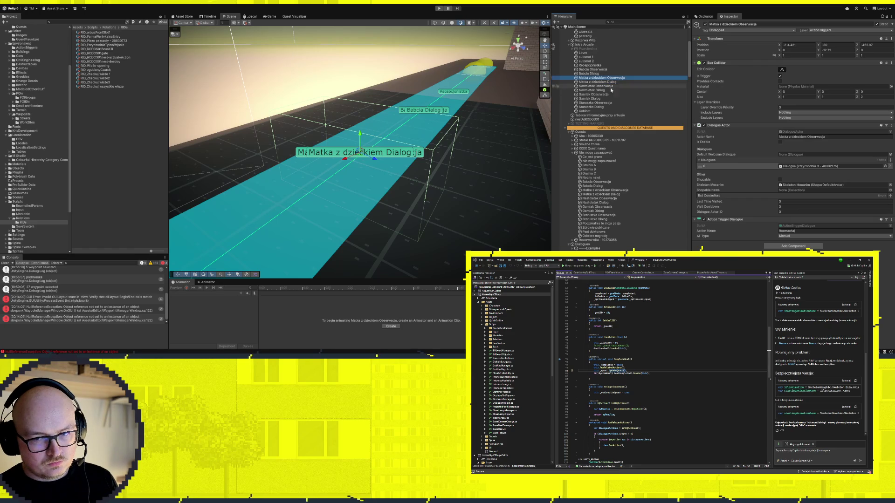
left_click(606, 70, "ctrl")
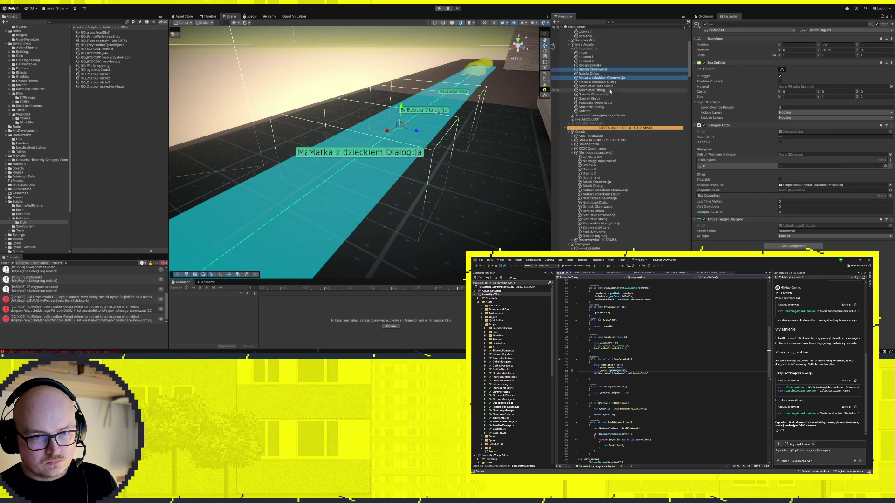
left_click(599, 86, "ctrl")
left_click(597, 95, "ctrl")
left_click(599, 103, "ctrl")
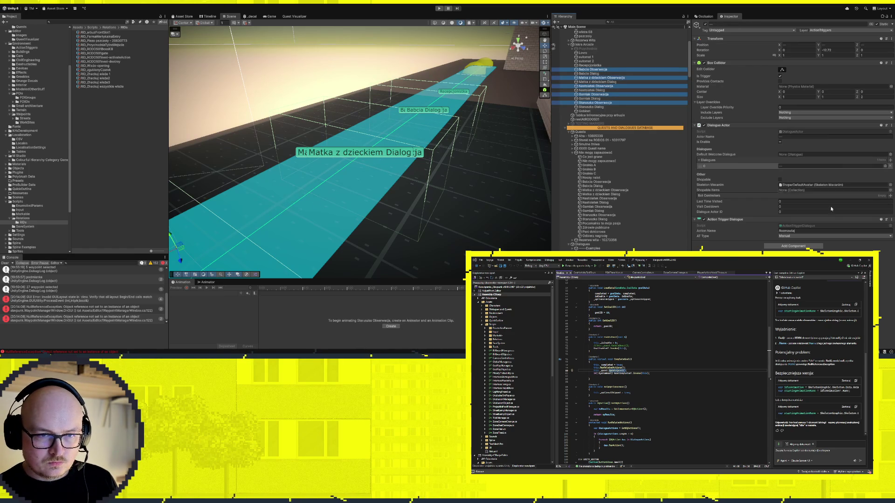
left_click(790, 236)
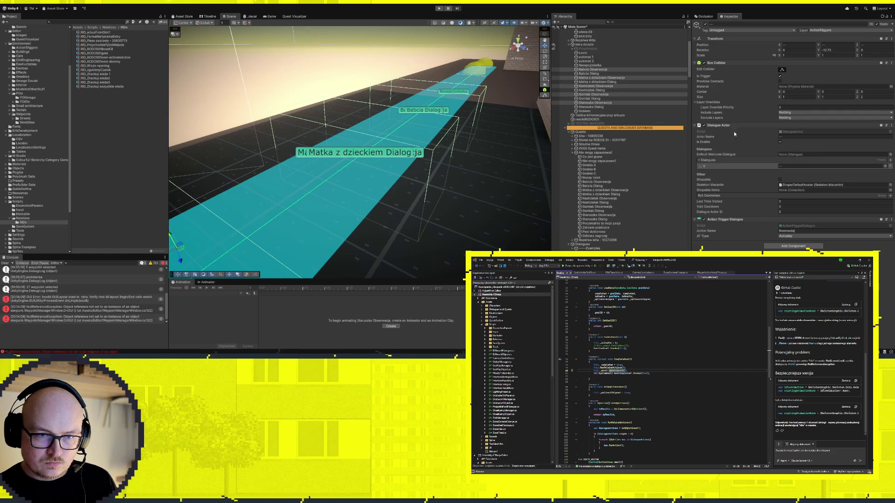
left_click(779, 142)
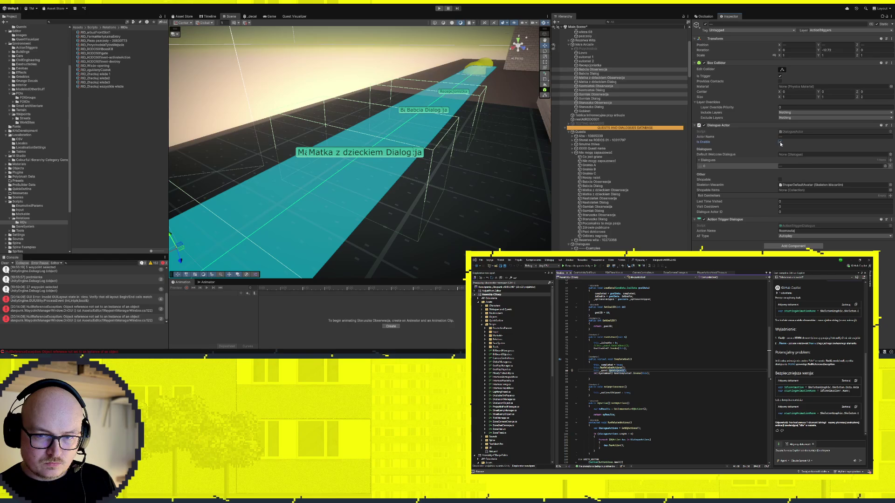
Check the Staruszka, Gamlak, Nastolatek, Matka z dzieckiem and Babcia Dialog actors' settings
left_click(596, 107)
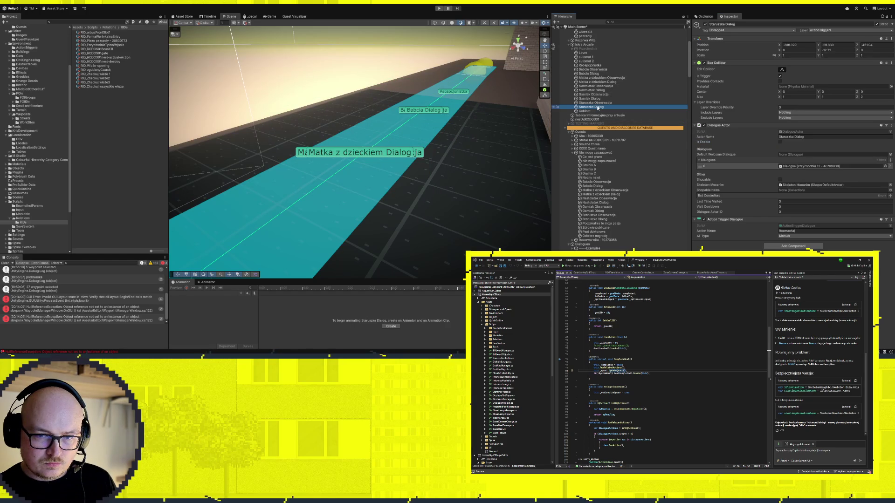
left_click(598, 98)
left_click(603, 90)
left_click(603, 82)
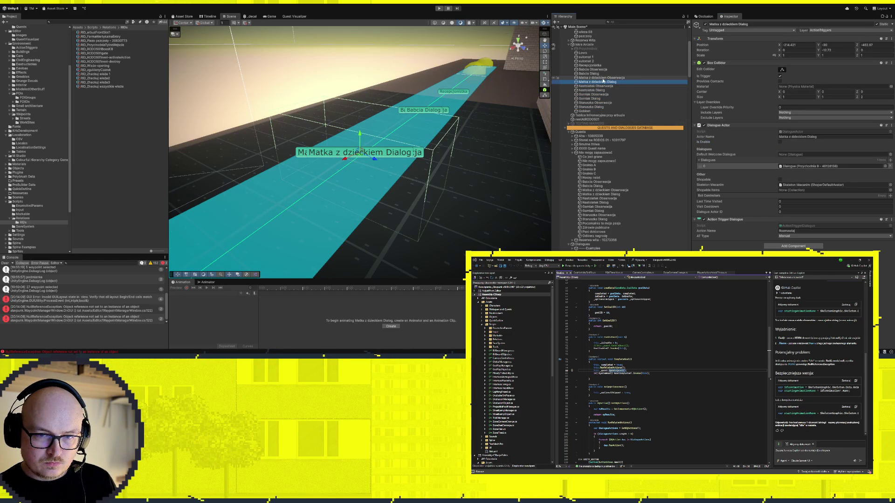
left_click(592, 74)
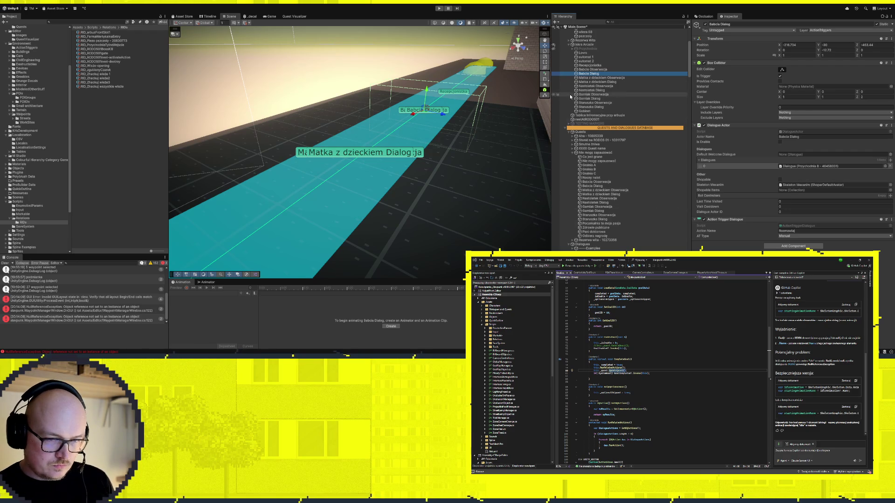
Check that Nocny nalot's DQ Action Enable Dialogue targets the Recepcjonistka dialogue
scroll(597, 197, "down", 5)
scroll(597, 197, "up", 5)
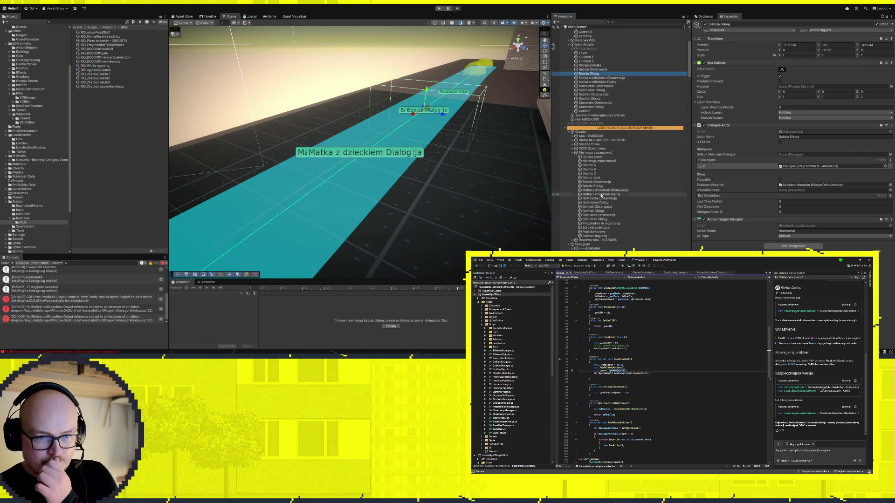
left_click(598, 178)
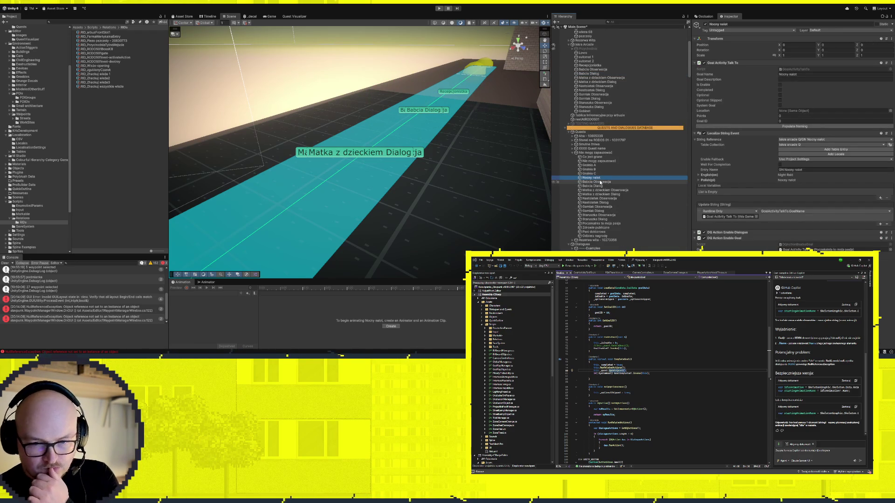
left_click(730, 233)
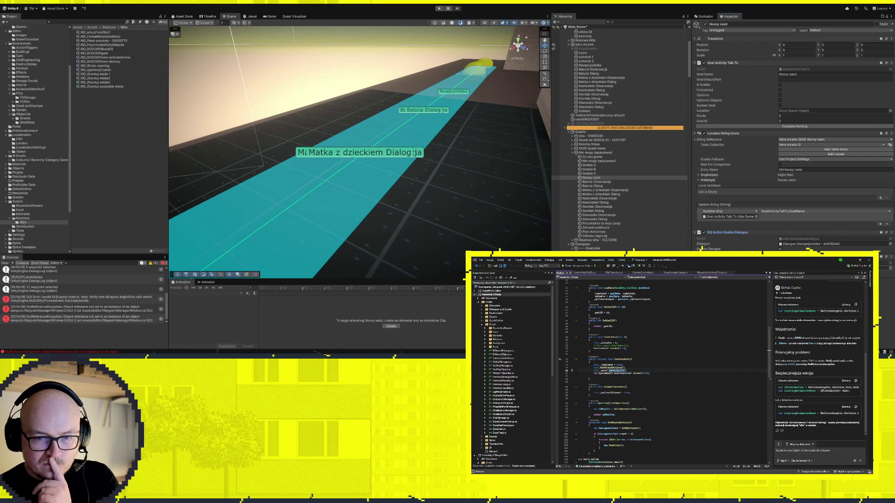
left_click(694, 233)
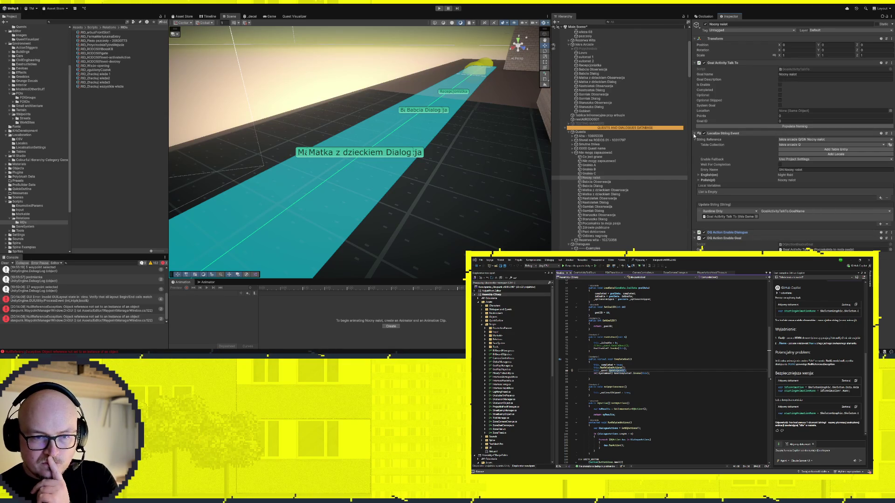
left_click(694, 134)
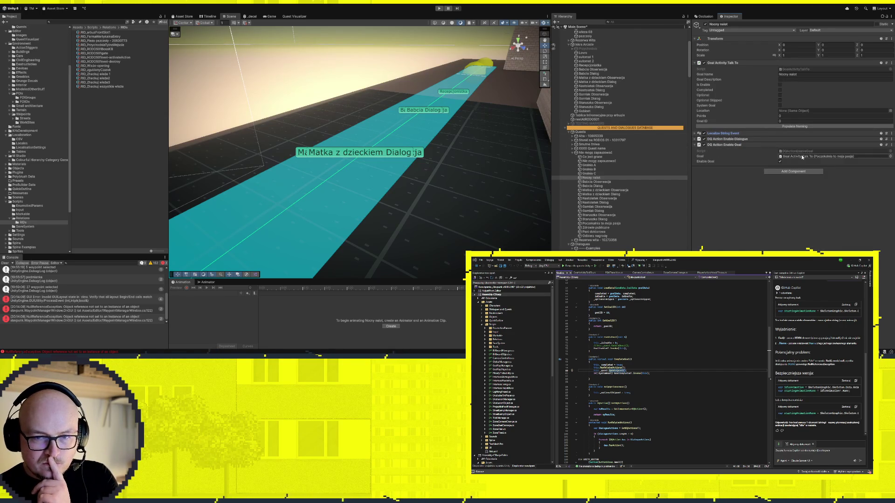
left_click(803, 157)
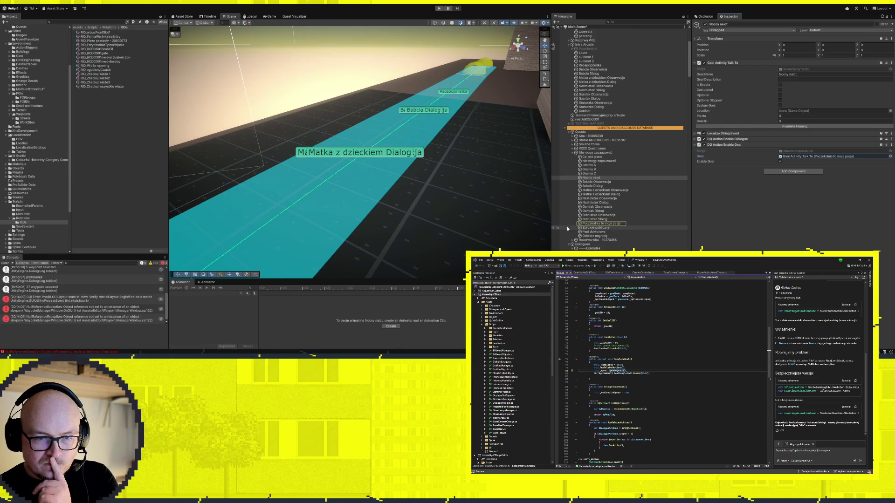
Point Nocny nalot's enable-goal action at the Zdrowie publiczne goal
left_click_drag(580, 229, 579, 225)
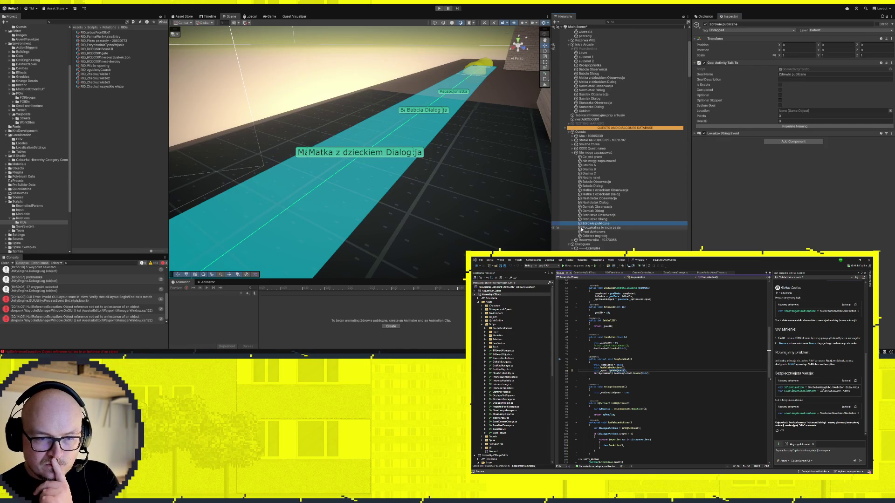
left_click(581, 228)
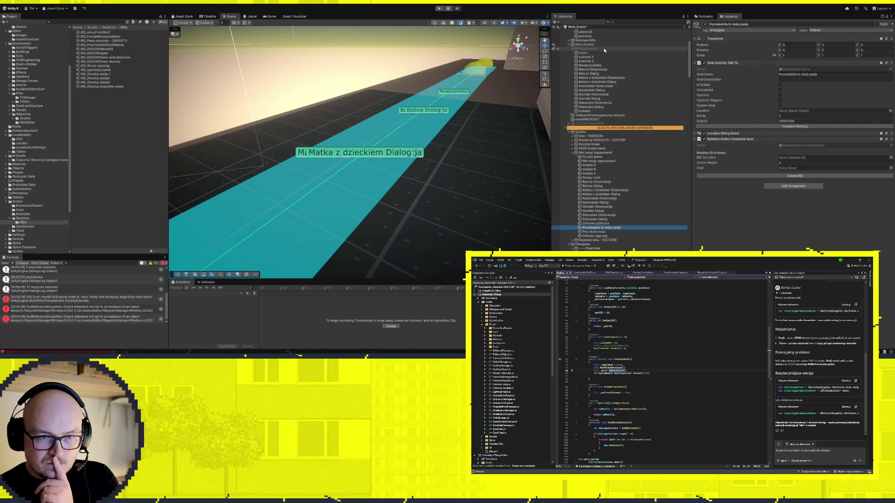
scroll(590, 178, "down", 2)
left_click(589, 149)
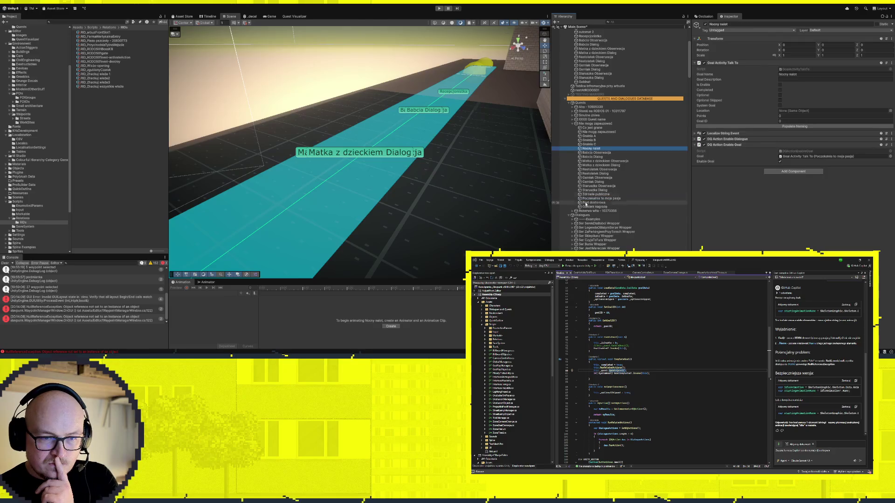
left_click_drag(580, 195, 835, 157)
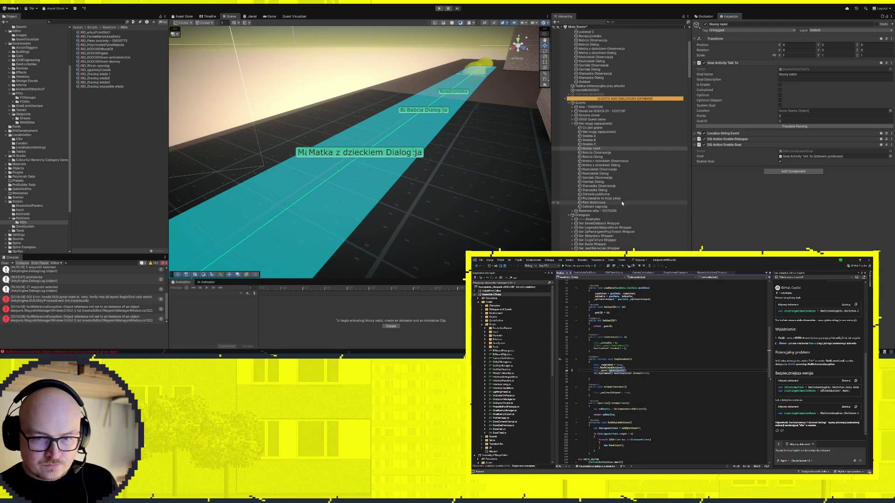
left_click(695, 140)
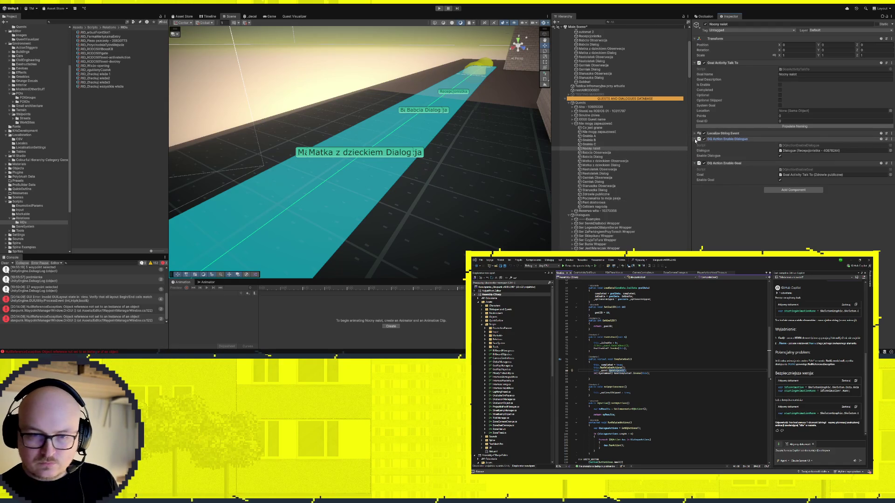
scroll(622, 198, "down", 3)
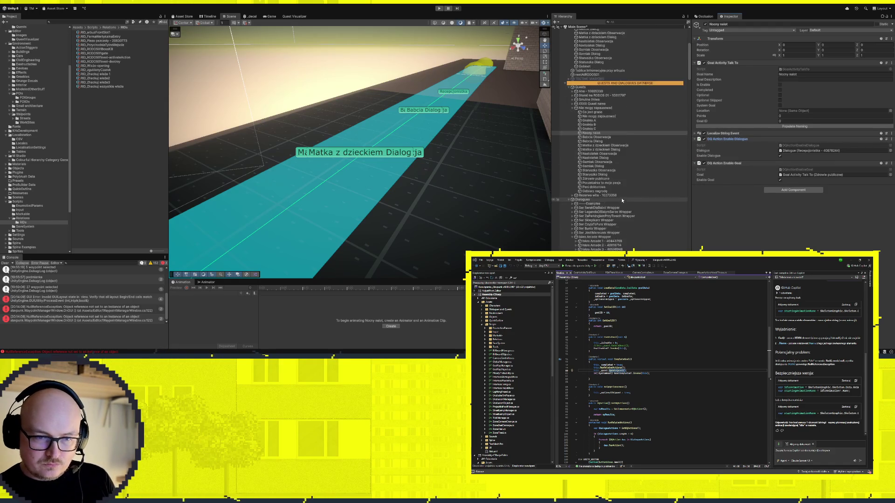
left_click(591, 117)
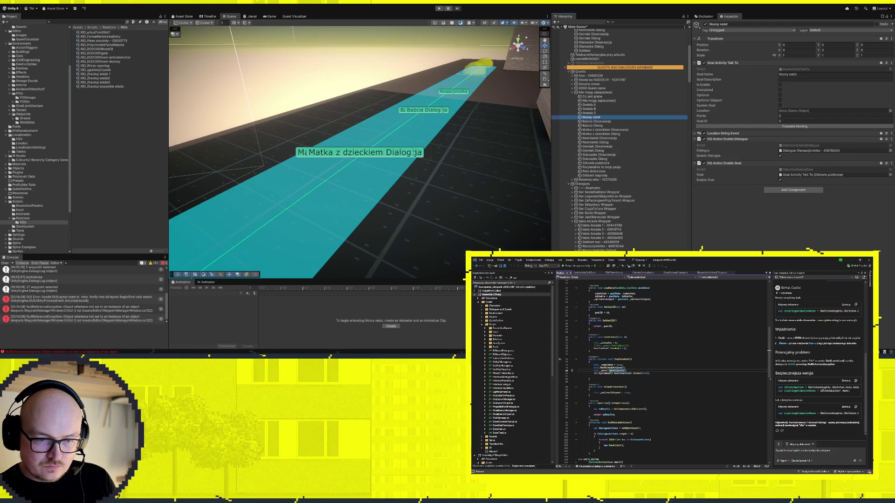
Set Zdrowie publiczne as the Recepcjonistka dialogue's Related Goal, then select the Zdrowie publiczne goal
left_click(587, 246)
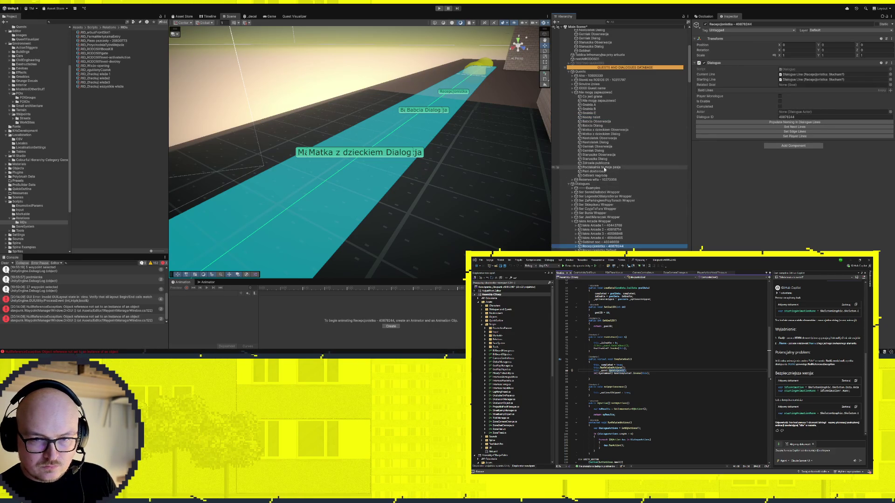
left_click(637, 165)
mouse_move(638, 165)
left_mouse_down()
mouse_move(795, 125)
mouse_move(796, 86)
left_mouse_up()
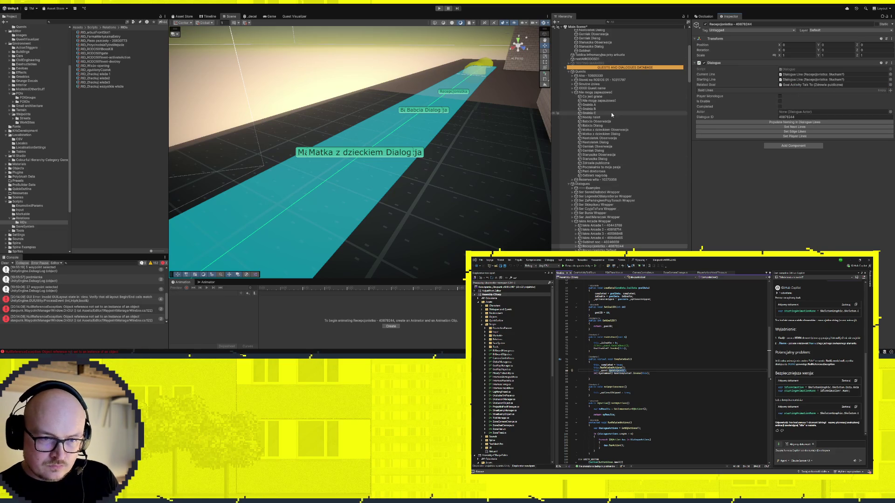
left_click(597, 163)
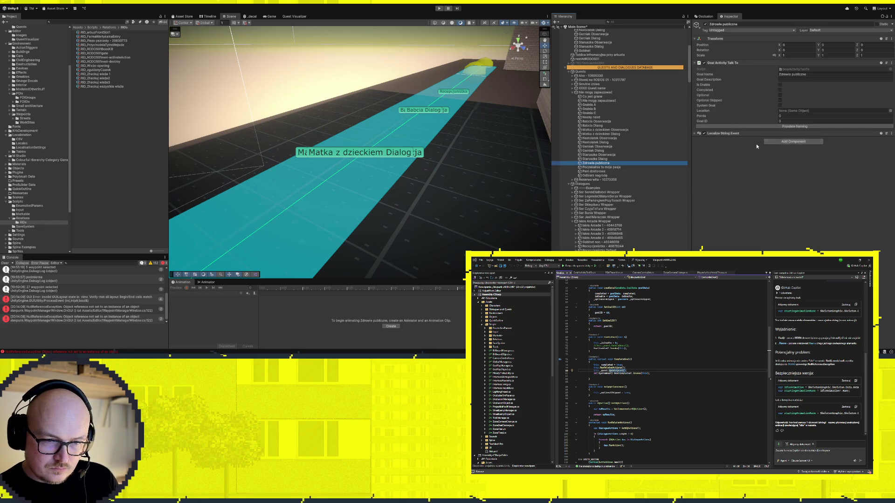
Add DQ Action Enable Goal actions to Zdrowie publiczne, the first targeting Poczekalnia to moja pasja
left_click(718, 158)
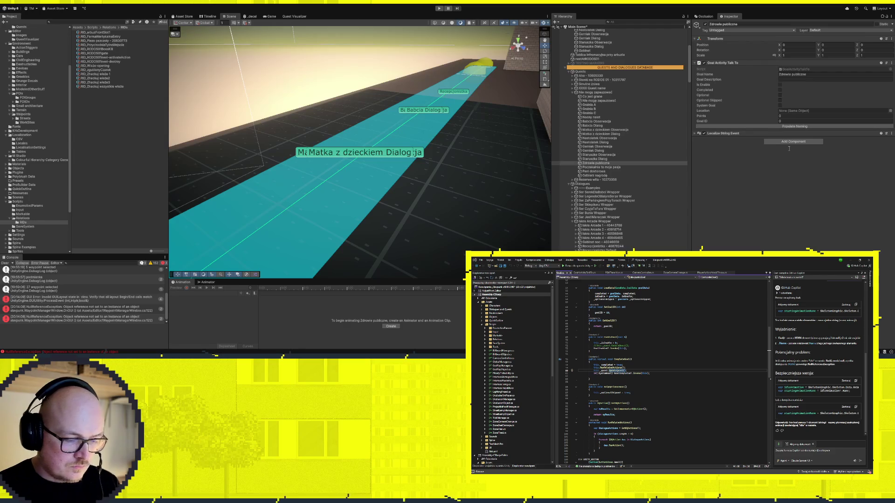
key("ctrl+y")
left_click_drag(607, 160, 808, 153)
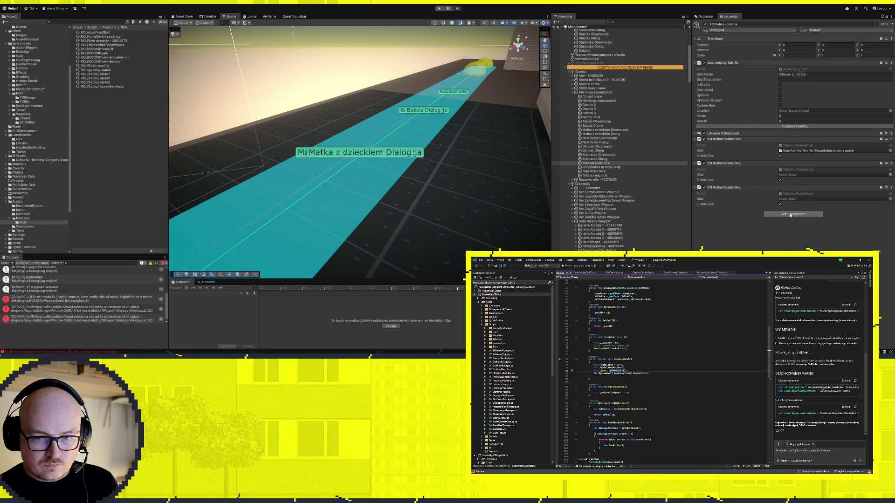
key("ctrl+v")
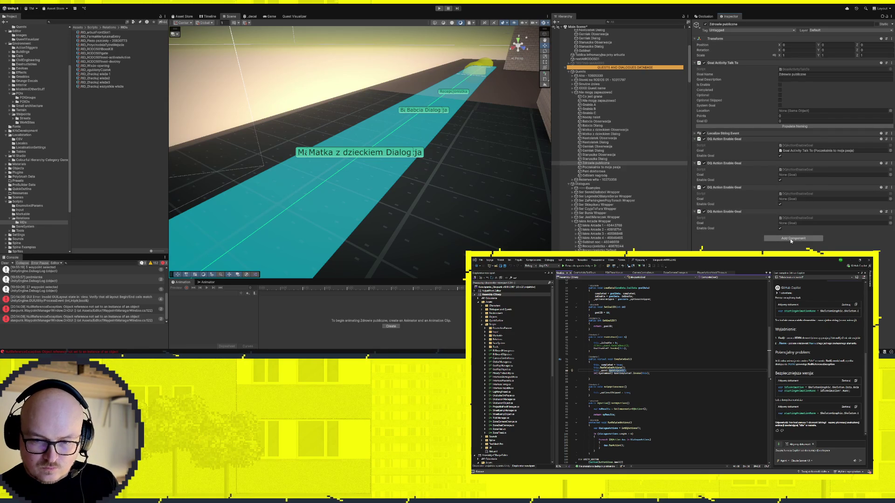
key("ctrl+v")
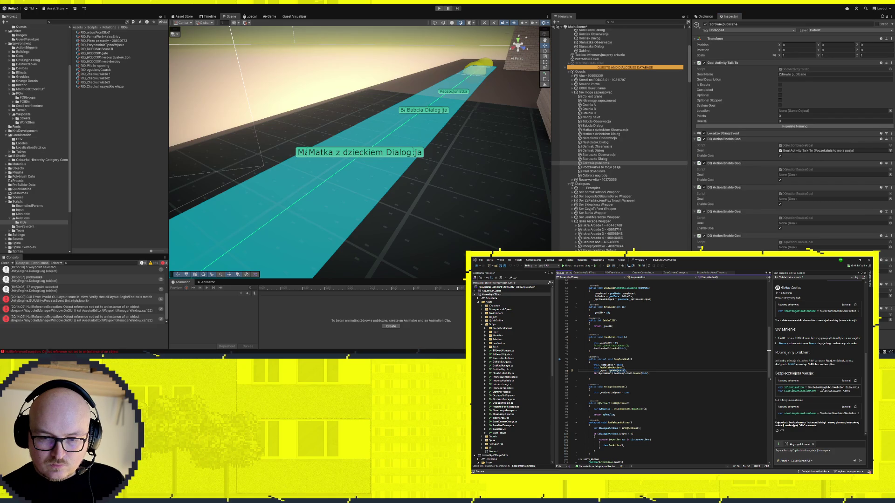
scroll(792, 130, "down", 1)
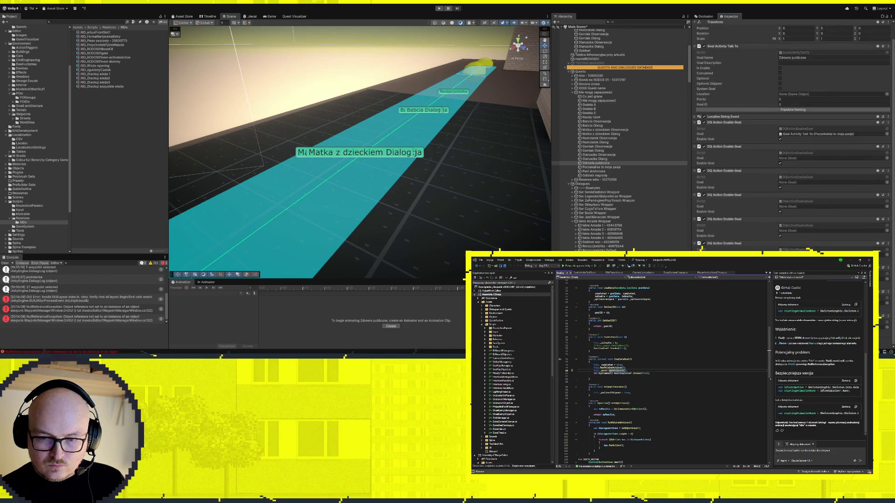
scroll(793, 135, "down", 1)
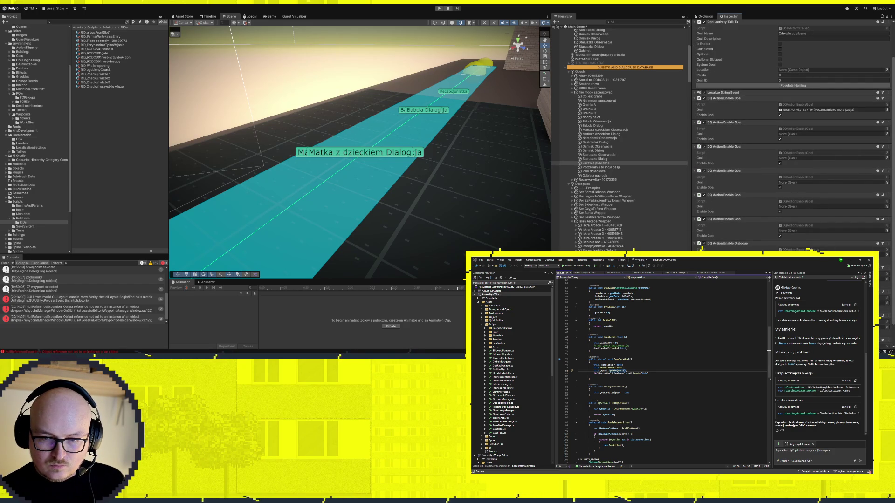
scroll(792, 135, "up", 2)
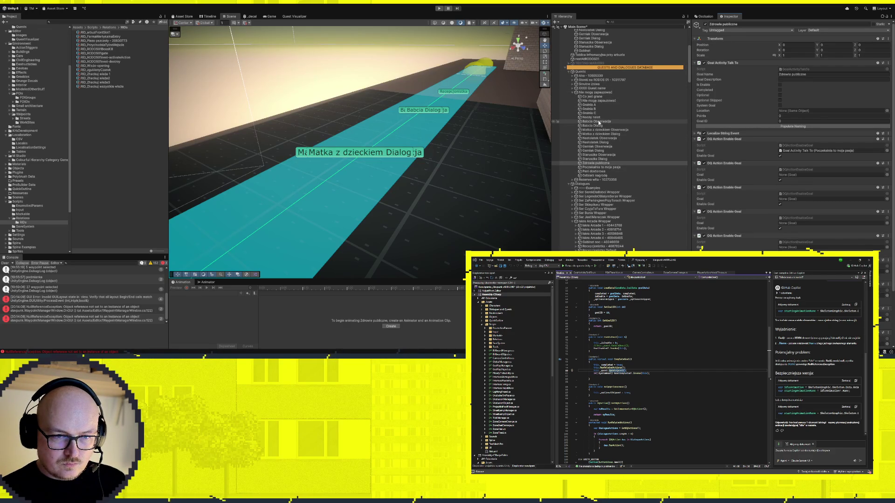
Fill the remaining Enable Goal actions with Babcia, Matka z dzieckiem, Garniak and another Obserwacja goal
left_click_drag(599, 122, 791, 177)
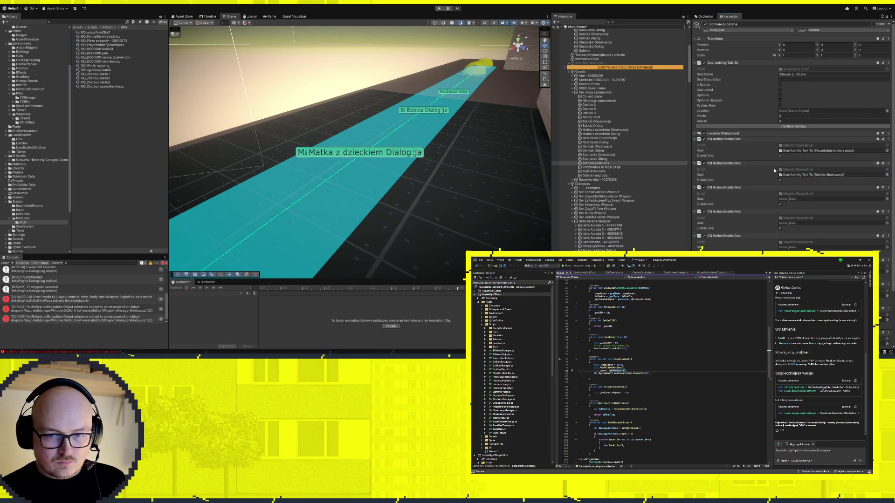
left_click_drag(614, 130, 793, 199)
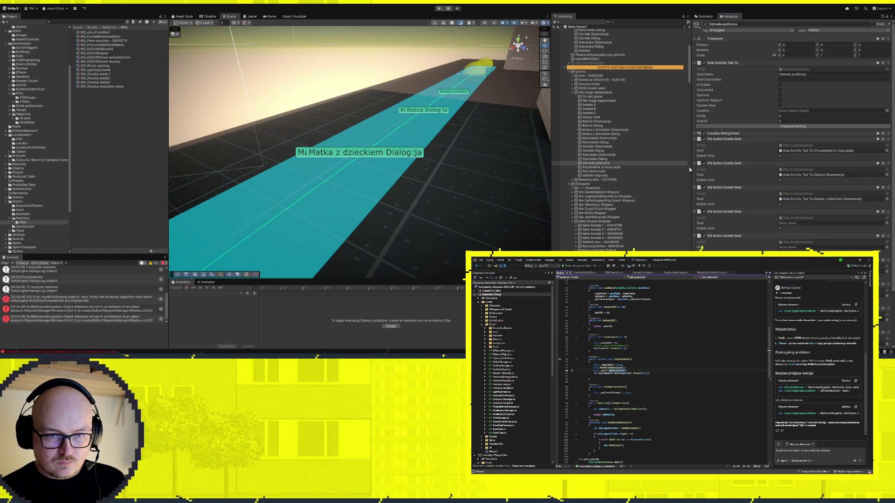
mouse_move(599, 138)
left_mouse_down()
mouse_move(690, 187)
mouse_move(804, 227)
left_mouse_up()
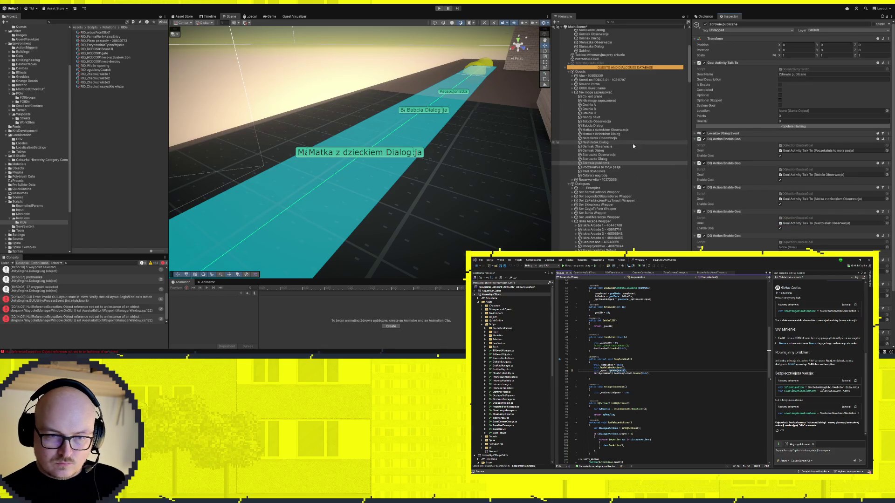
mouse_move(620, 146)
left_mouse_down()
mouse_move(652, 181)
mouse_move(804, 247)
left_mouse_up()
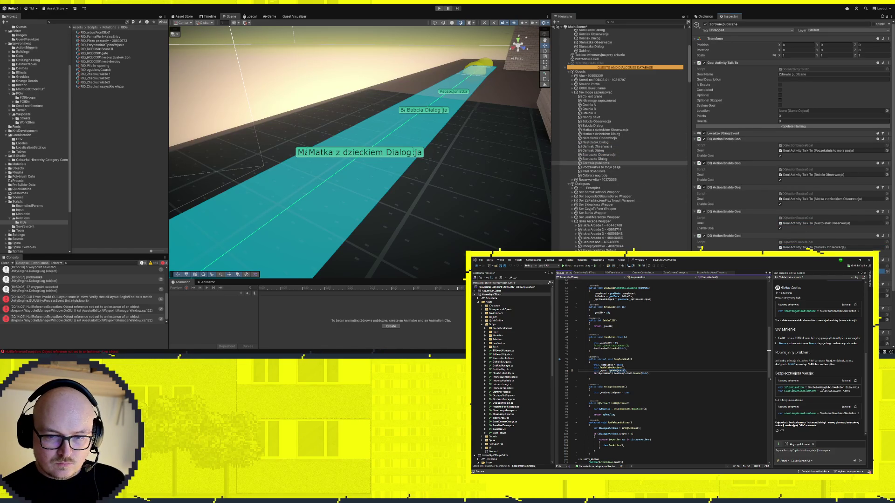
Set Przychodnia 2 as the Enable Dialogue target, then select the Przychodnia 6 dialogue
scroll(645, 226, "down", 5)
scroll(793, 140, "down", 3)
scroll(792, 227, "down", 1)
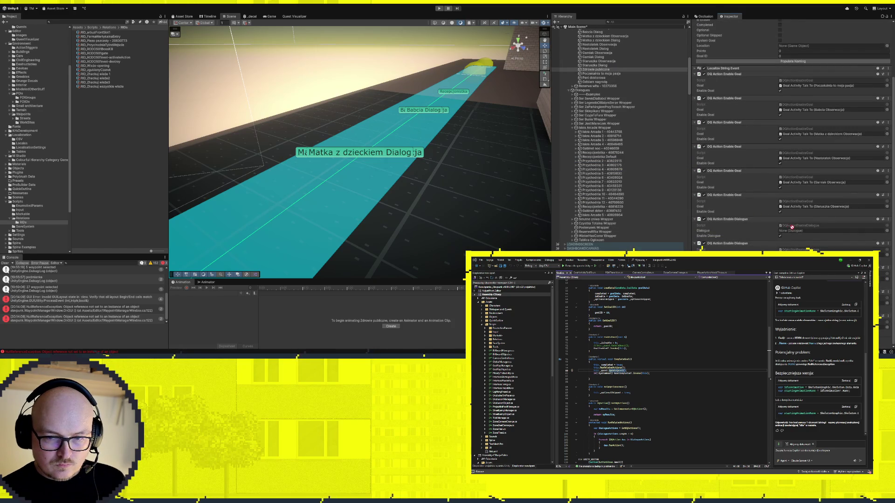
left_click_drag(602, 164, 792, 231)
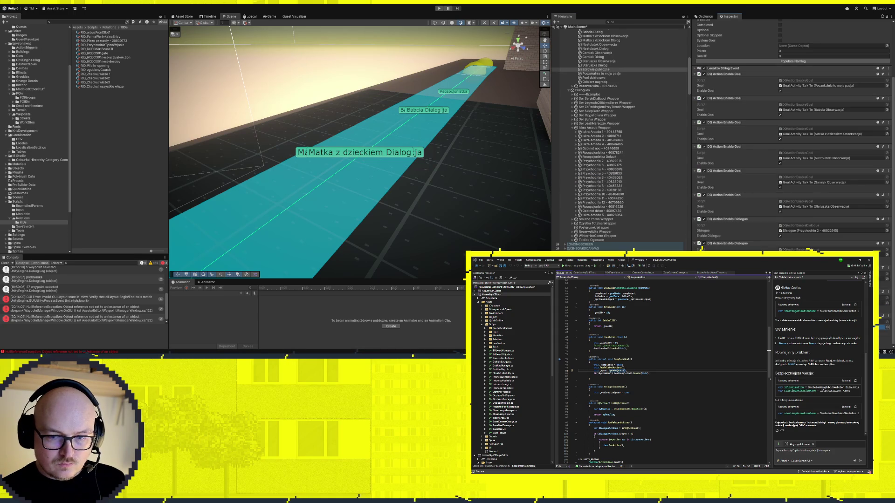
left_click(605, 177)
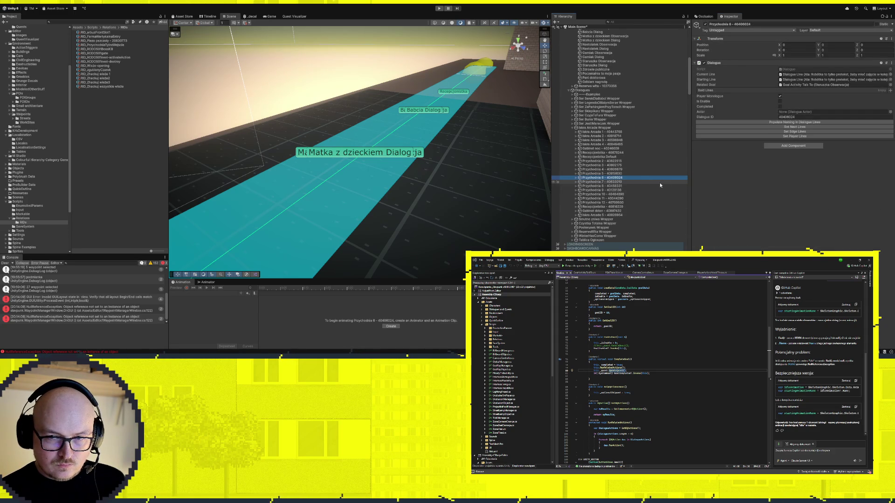
Review the Przychodnia 4 and 6 dialogues, then select Babcia Obserwacja to add a related-objects toggle
left_click(618, 169)
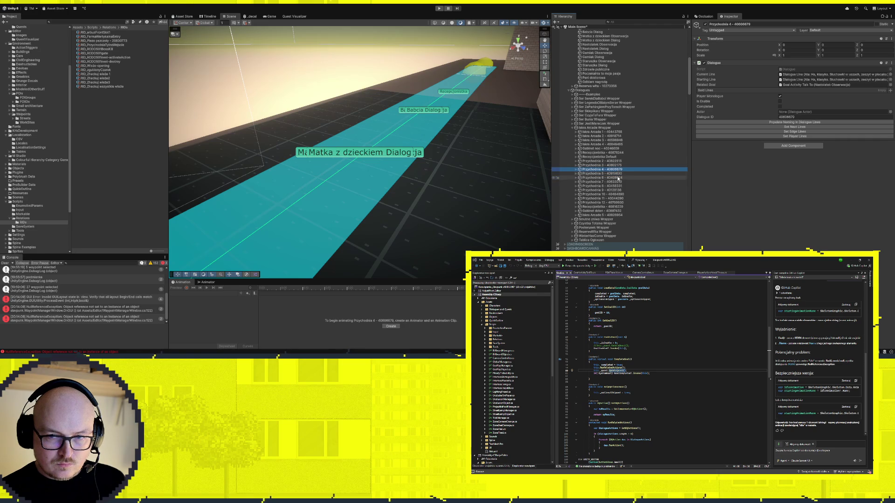
left_click(606, 178)
scroll(610, 143, "up", 5)
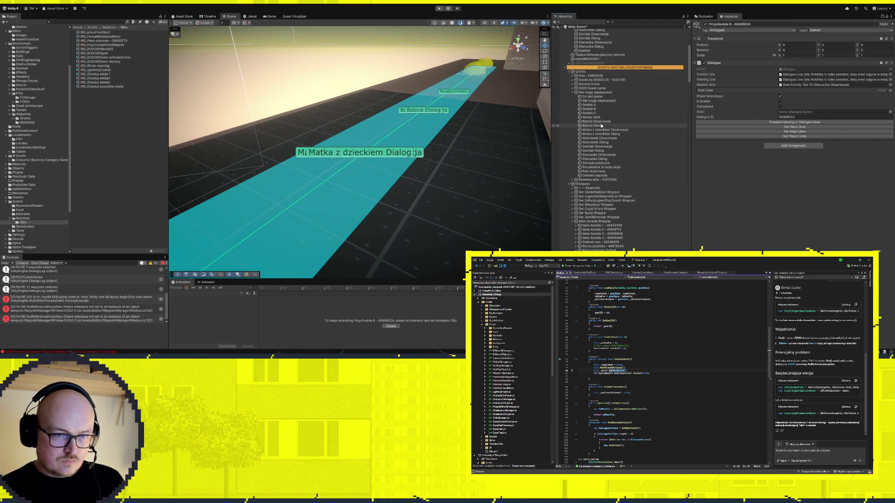
left_click(599, 122)
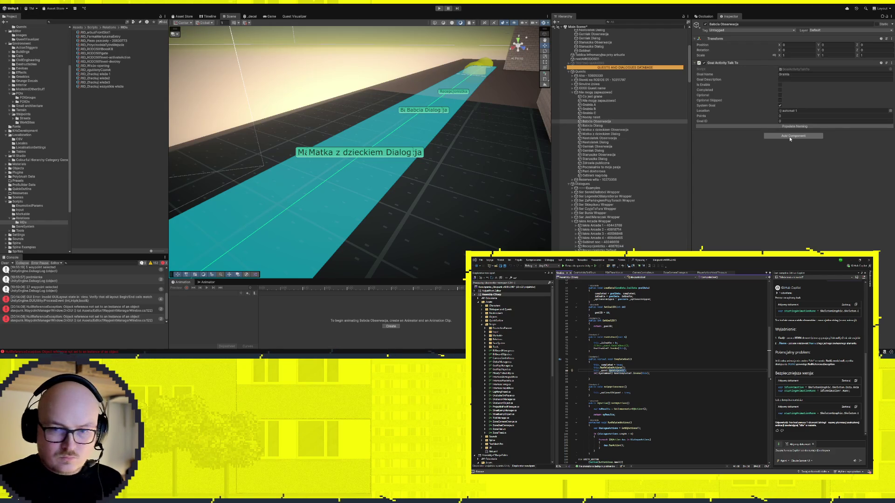
left_click(789, 137)
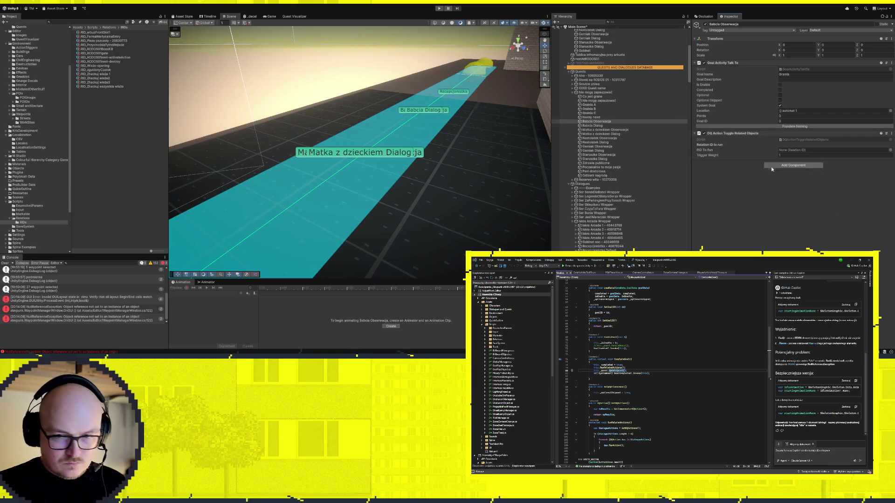
Edit the toggle action's Trigger Weight, then check Poczekalnia to moja pasja and select Zdrowie publiczne
left_click(811, 156)
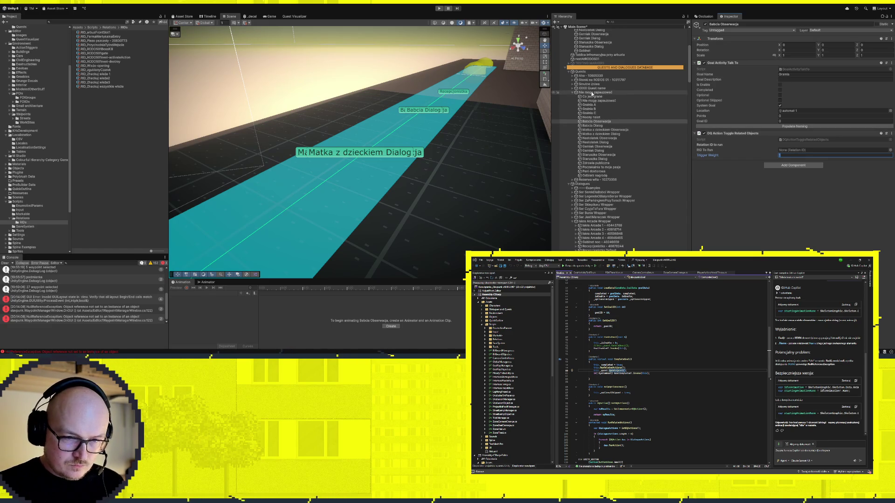
left_click(607, 123)
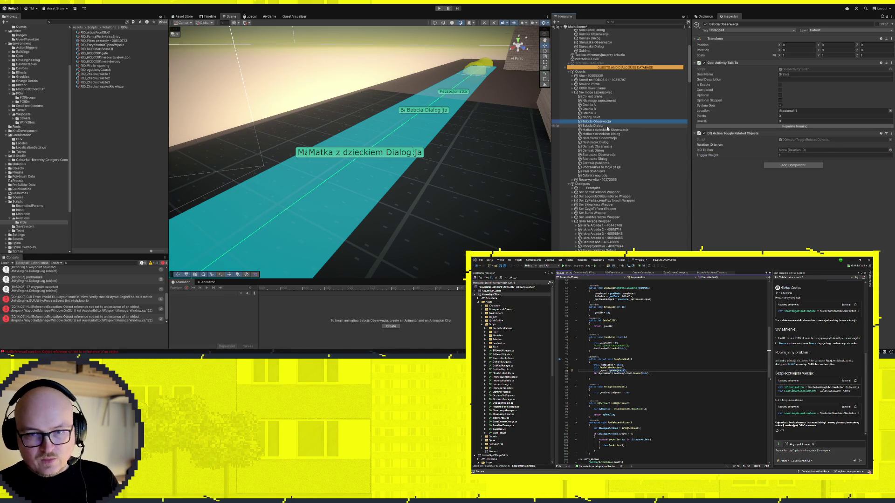
left_click(607, 167)
left_click(606, 165)
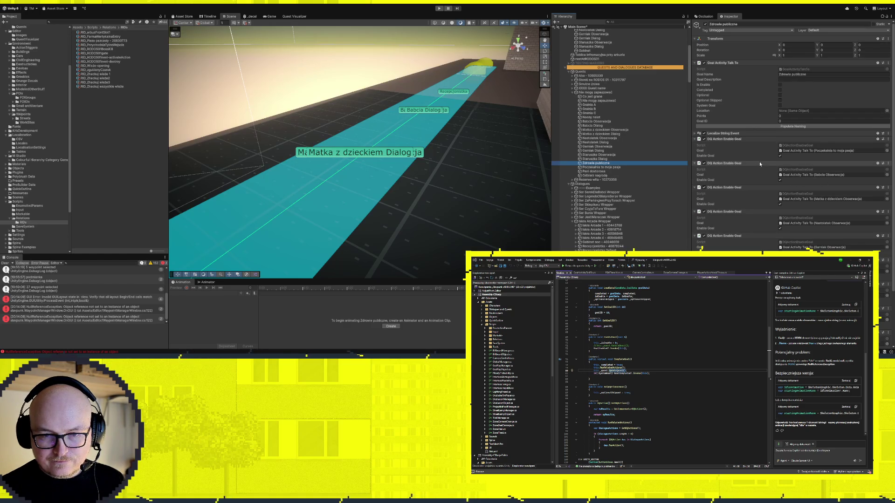
Add a DQ Action Enable Goal targeting Babcia Obserwacja to Zdrowie publiczne, placed above its dialogue action
key("Down")
key("Down")
key("Down")
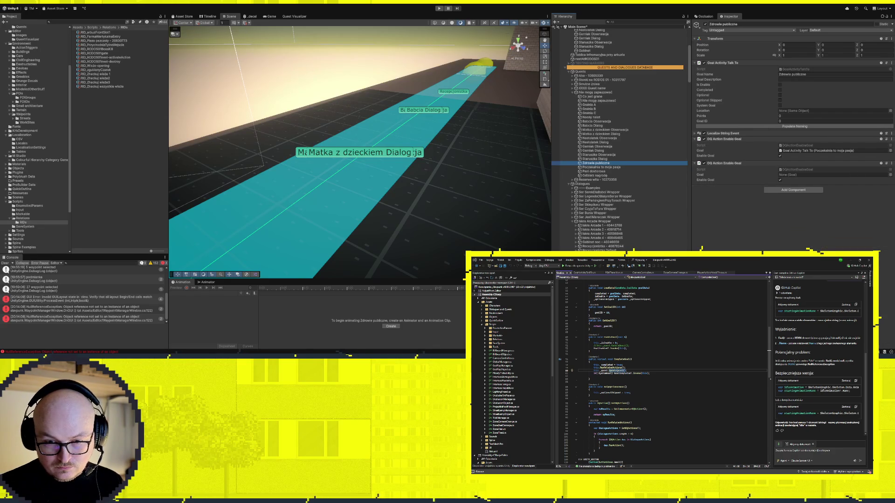
left_click(791, 180)
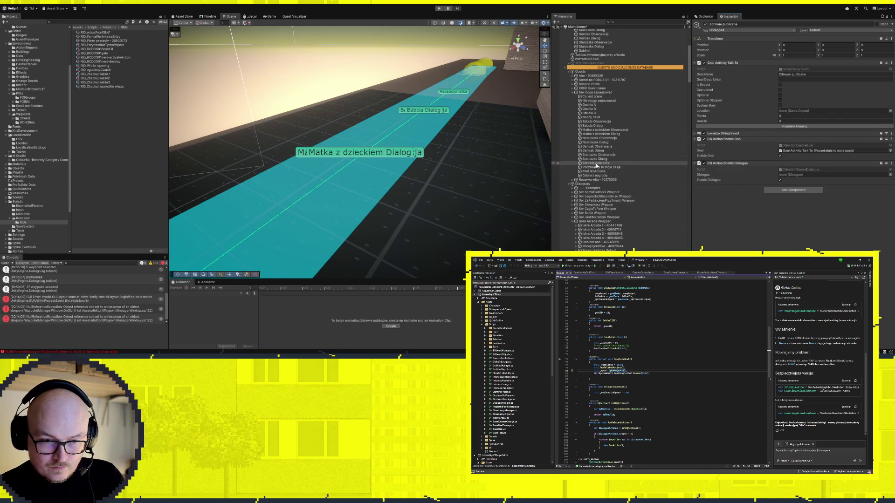
left_click(597, 164)
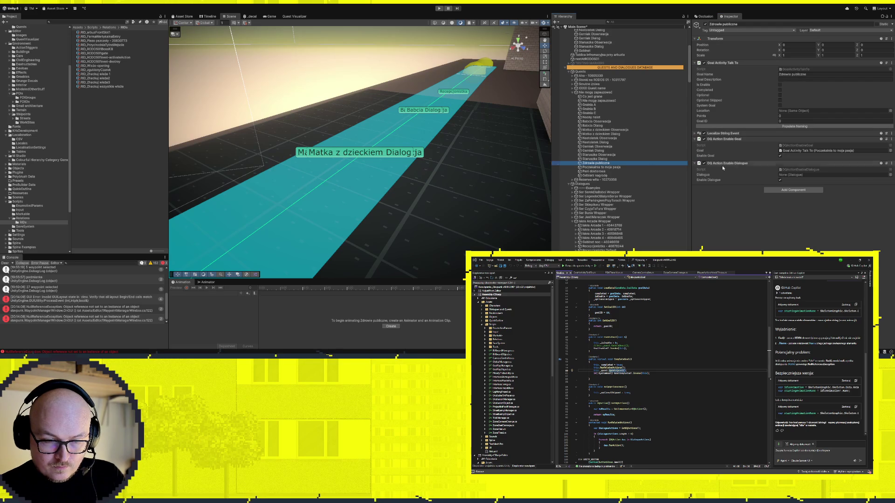
left_click(805, 200)
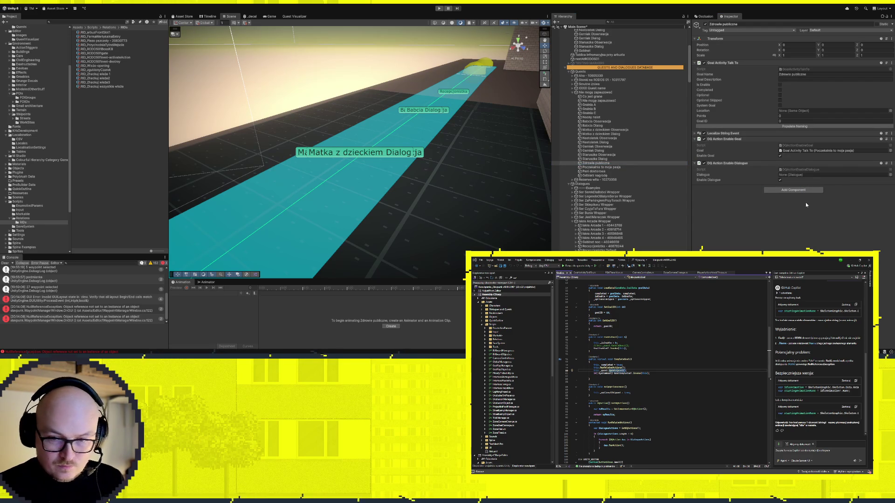
left_click(806, 202)
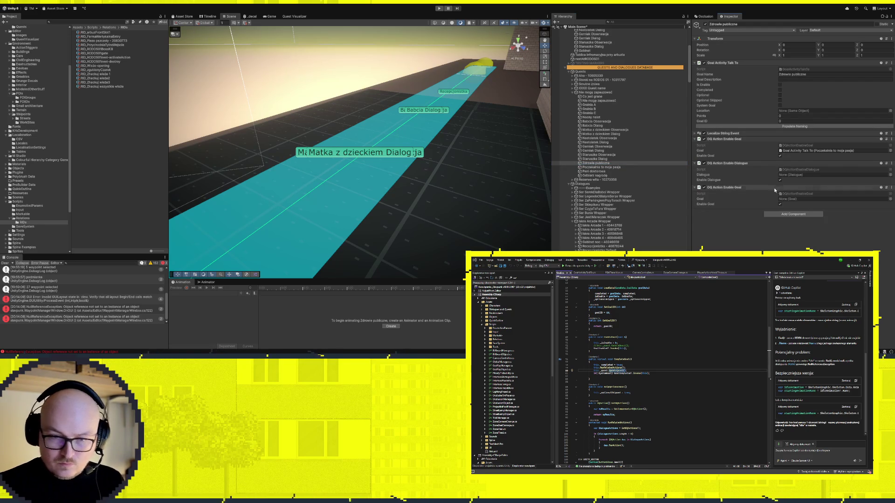
left_click_drag(760, 188, 735, 163)
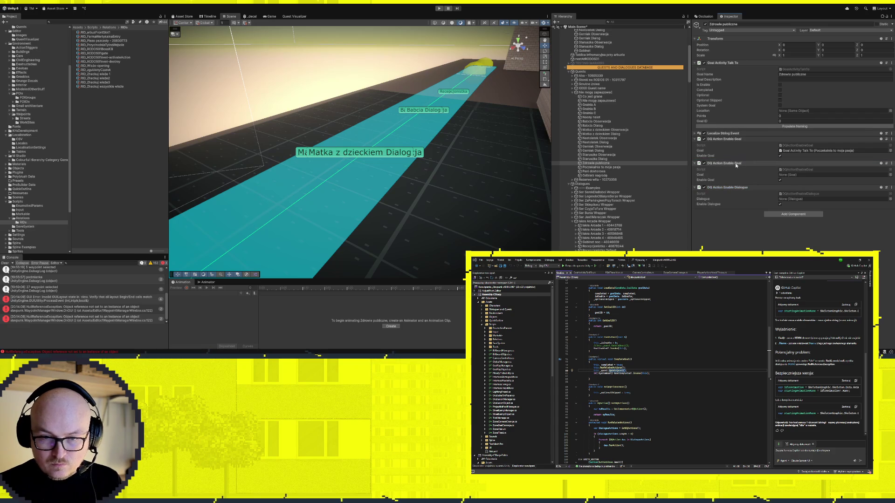
left_click(605, 122)
mouse_move(605, 122)
left_mouse_down()
mouse_move(802, 174)
mouse_move(823, 200)
left_mouse_up()
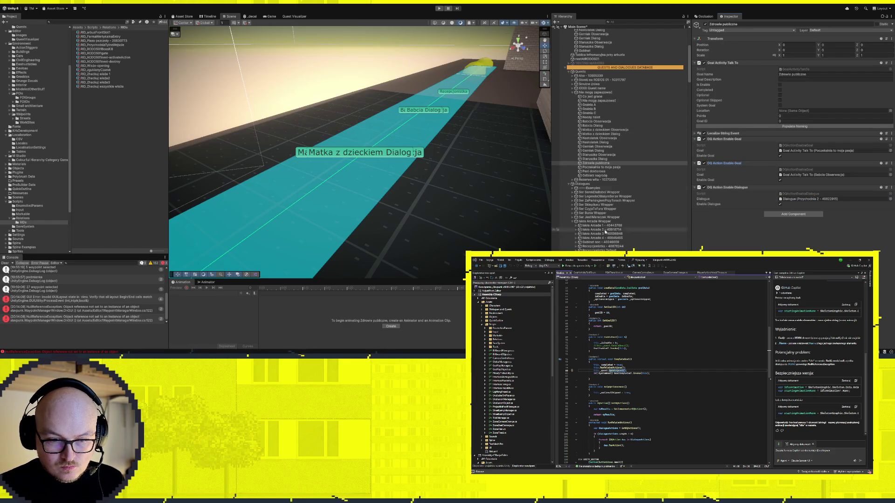
left_click(601, 122)
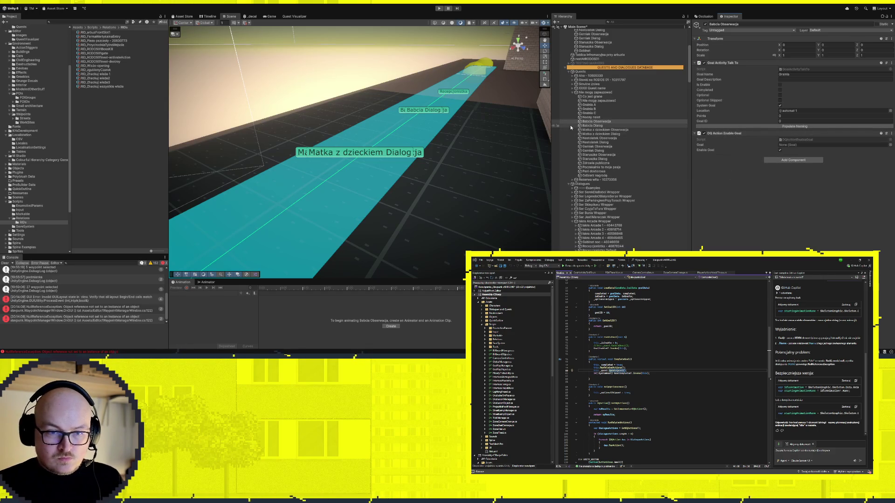
Chain the goals: Babcia Obserwacja enables Matka z dzieckiem, which enables Nastolatek, which enables Garniak
left_click_drag(597, 121, 794, 145)
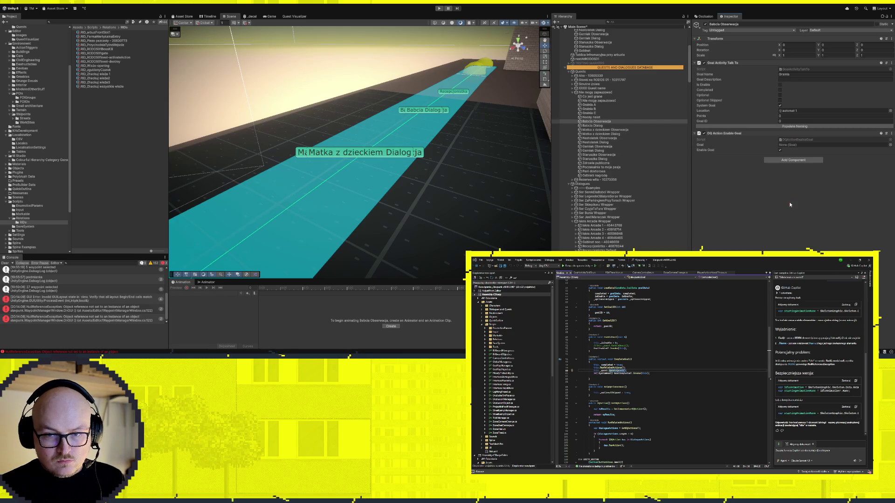
mouse_move(612, 132)
left_mouse_down()
mouse_move(837, 133)
mouse_move(788, 145)
left_mouse_up()
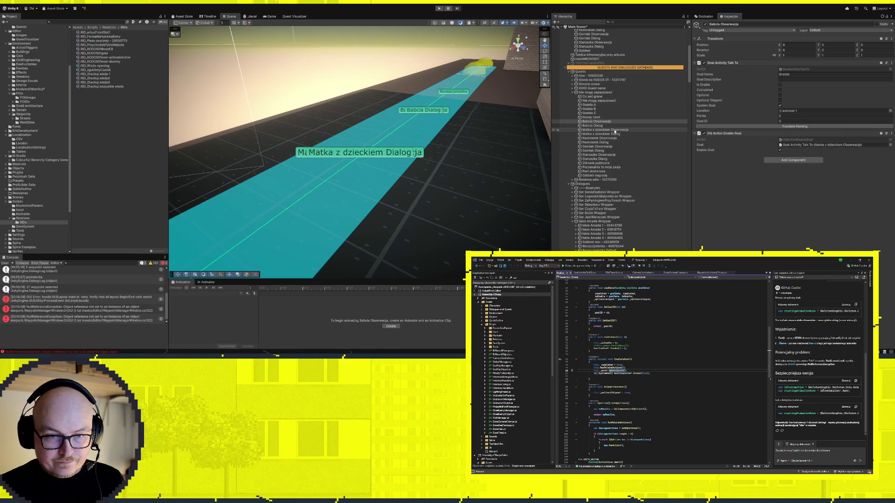
left_click(838, 145)
left_click(838, 145)
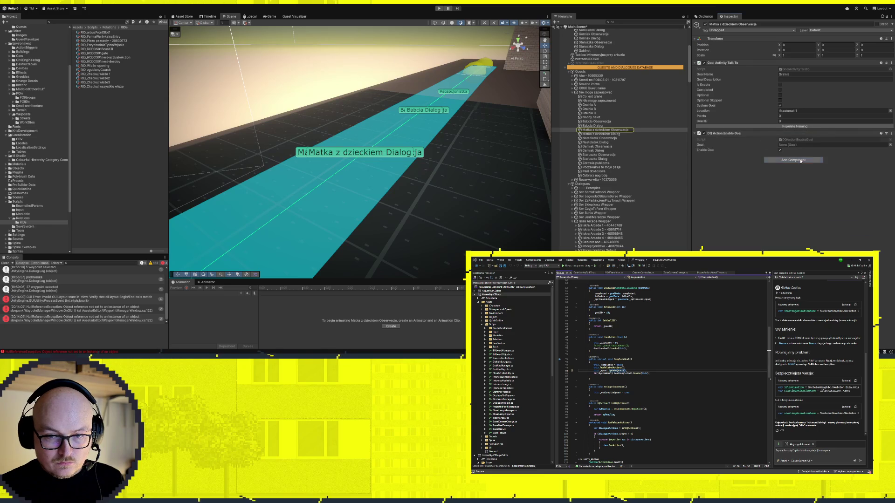
left_click(727, 133)
left_click_drag(610, 138, 795, 145)
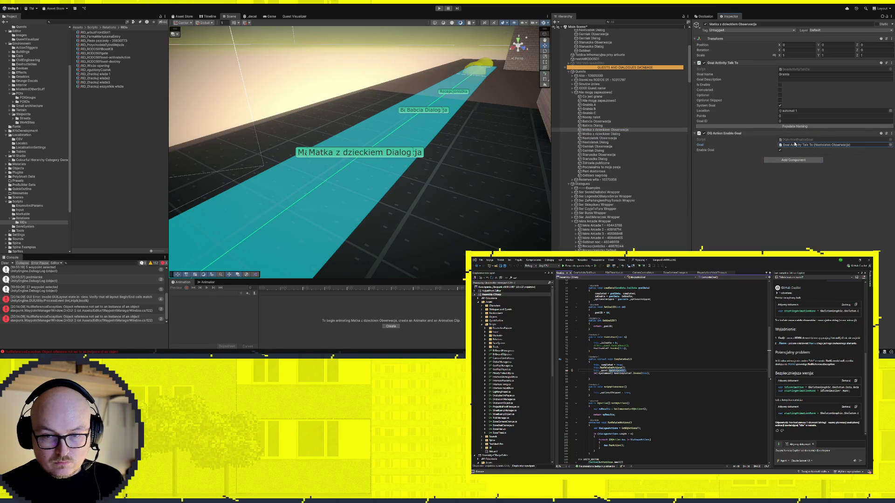
double_click(795, 144)
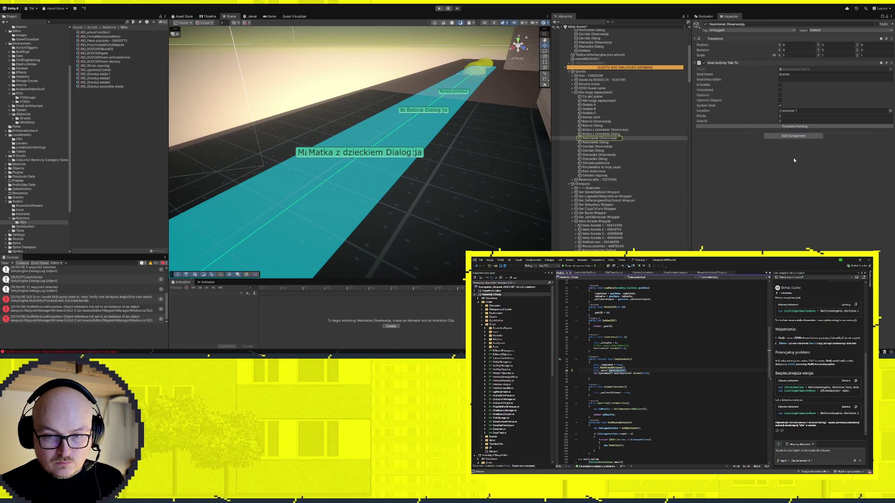
left_click_drag(600, 146, 793, 145)
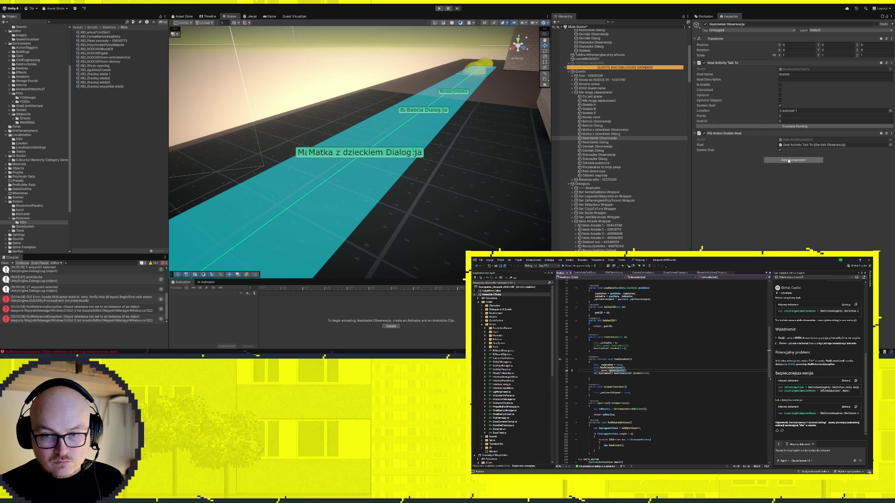
double_click(804, 145)
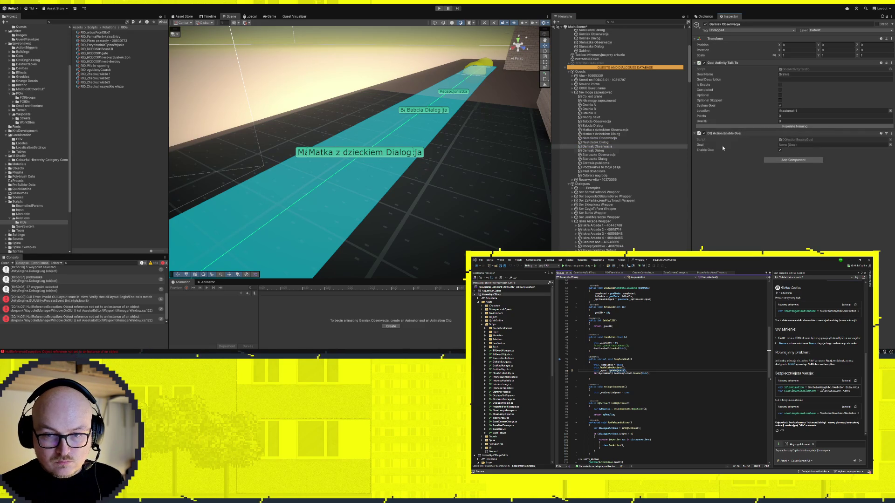
Add a DQ Action Enable Goal component to Staruszka Obserwacja
left_click(643, 154)
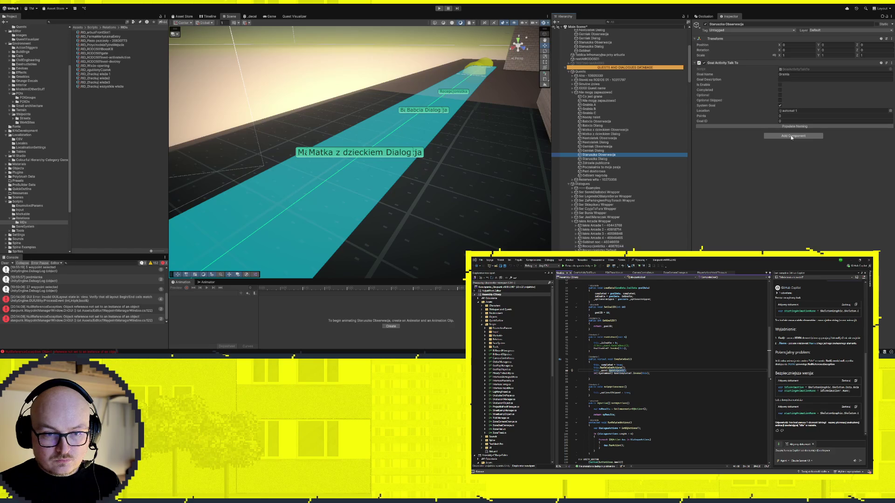
left_click(803, 157)
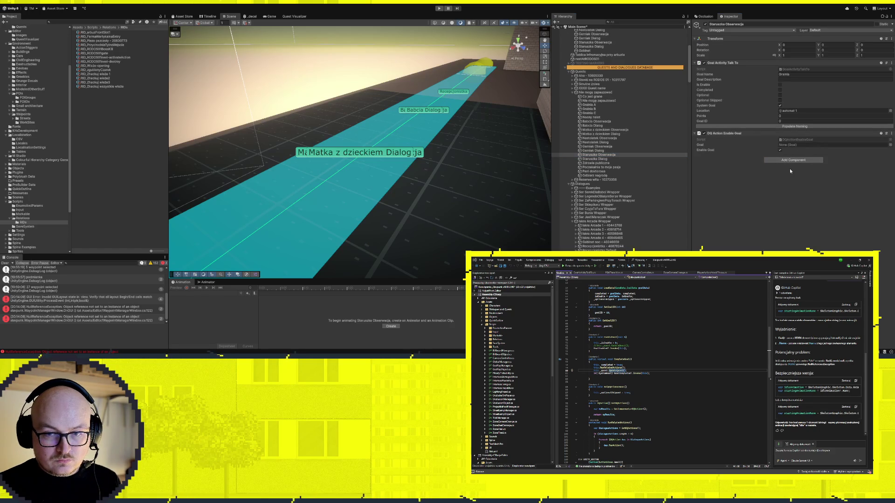
key("ctrl+v")
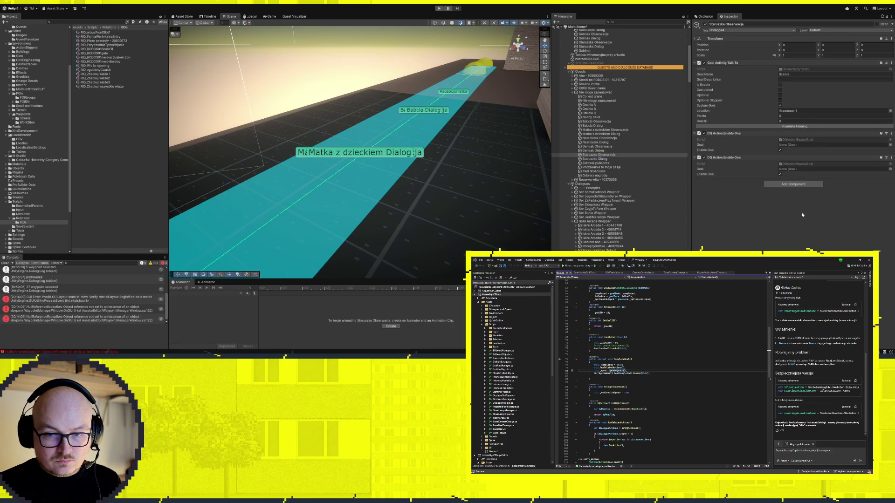
Add another enable-goal action and assign Babcia Dialog, Matka z dzieckiem Dialog and a later Dialog goal
key("ctrl+v")
key("ctrl+v")
key("ctrl+v")
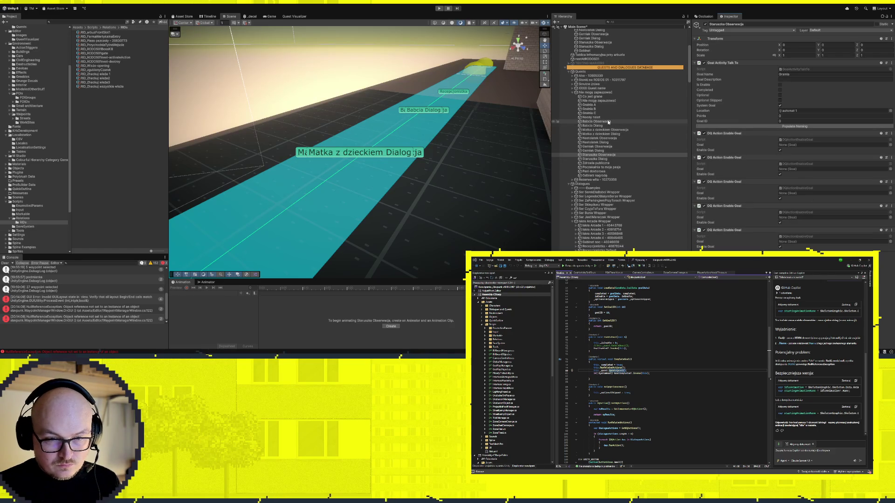
left_click_drag(601, 125, 830, 145)
mouse_move(601, 134)
left_mouse_down()
mouse_move(795, 171)
mouse_move(620, 142)
mouse_move(798, 196)
left_mouse_up()
mouse_move(598, 155)
left_mouse_down()
mouse_move(798, 219)
mouse_move(598, 160)
mouse_move(794, 242)
mouse_move(822, 242)
left_mouse_up()
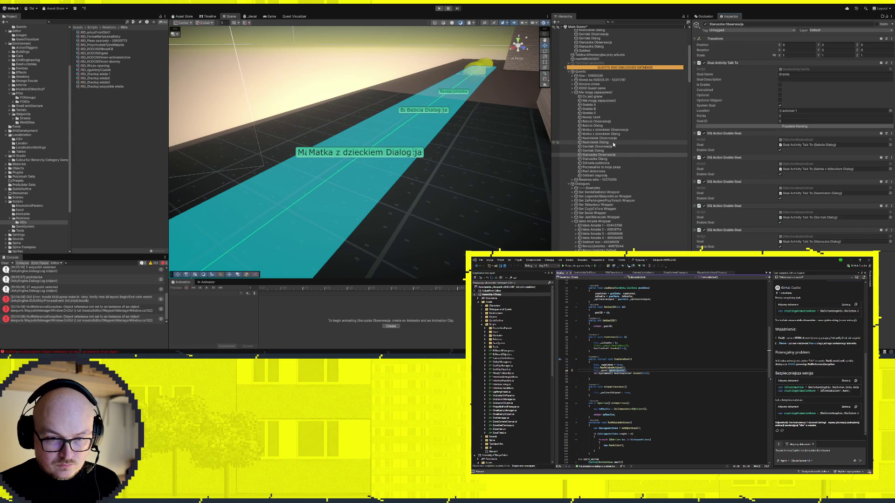
left_click(595, 121)
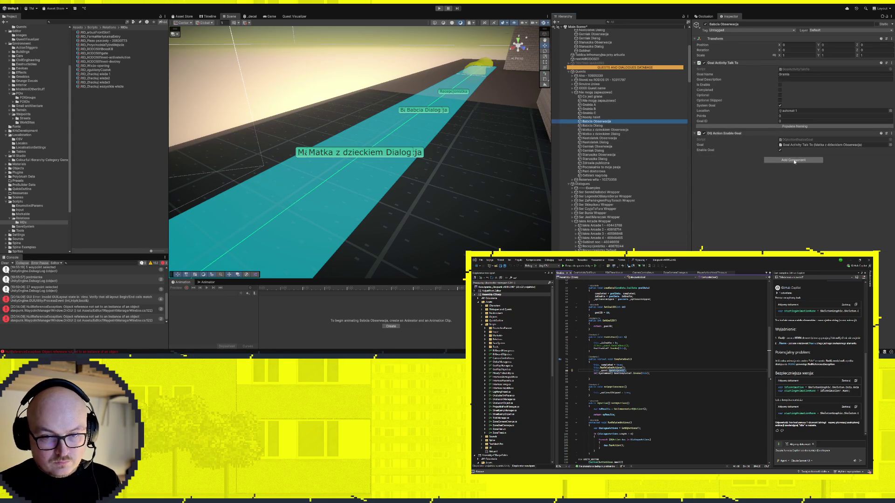
Add a DQ Action Enable Dialogue to Babcia Obserwacja, then move on to Matka z dzieckiem Obserwacja
left_click(791, 161)
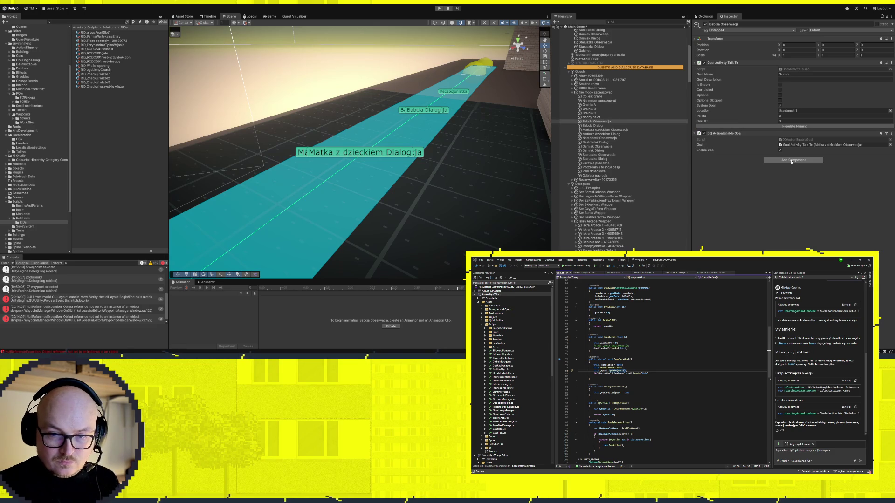
left_click(791, 161)
left_click(777, 186)
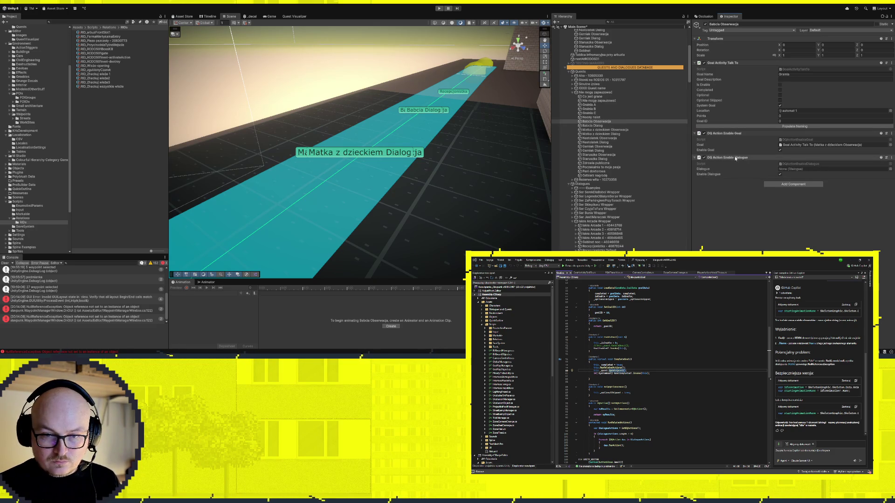
left_click(611, 131)
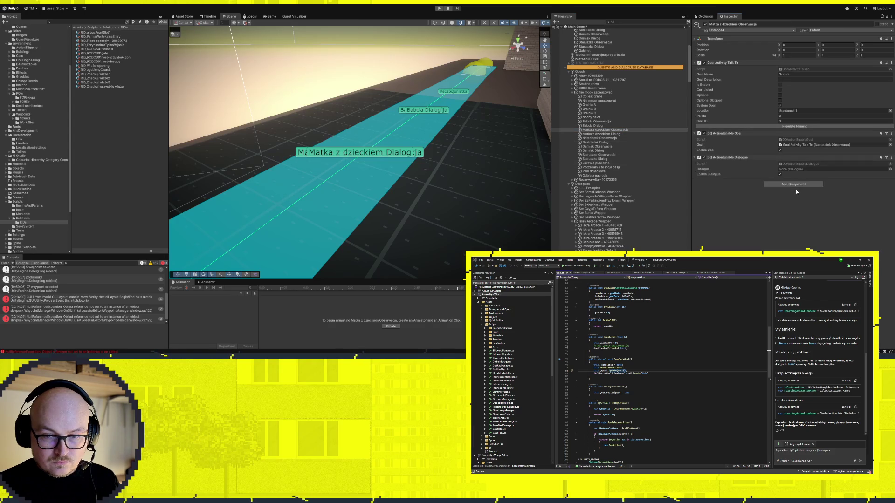
Remove the mistaken Set Actor Dialogue from Nastolatek Obserwacja and add DQ Action Enable Dialogue to Garniak Obserwacja
left_click(613, 139)
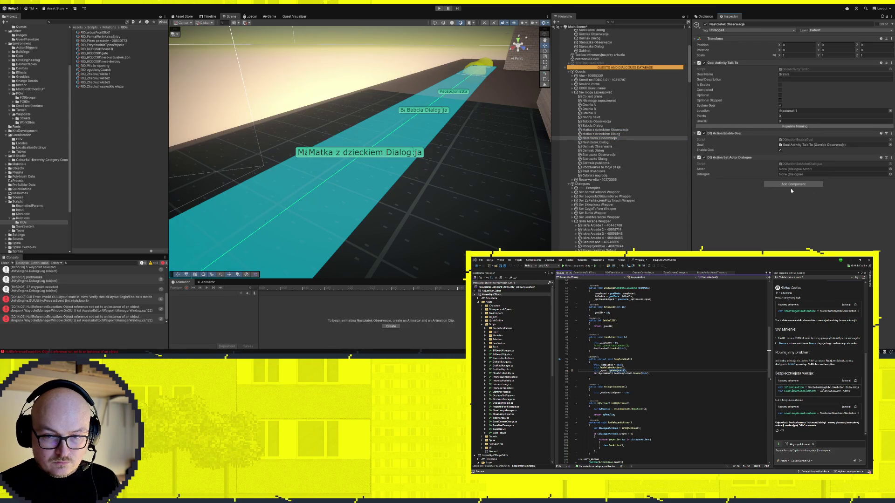
left_click(891, 158)
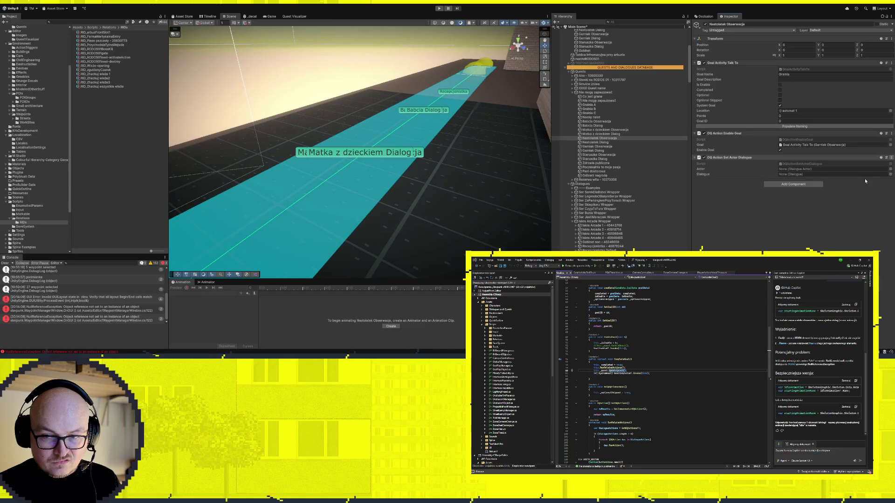
left_click(864, 182)
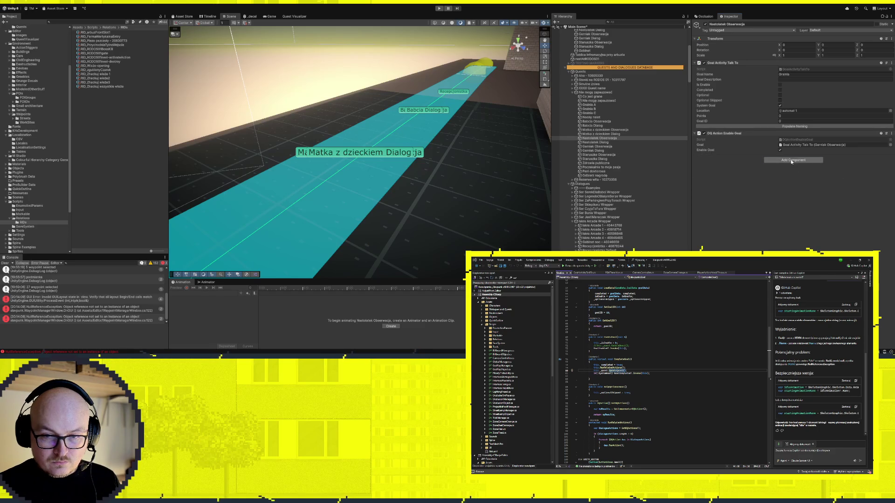
left_click(601, 146)
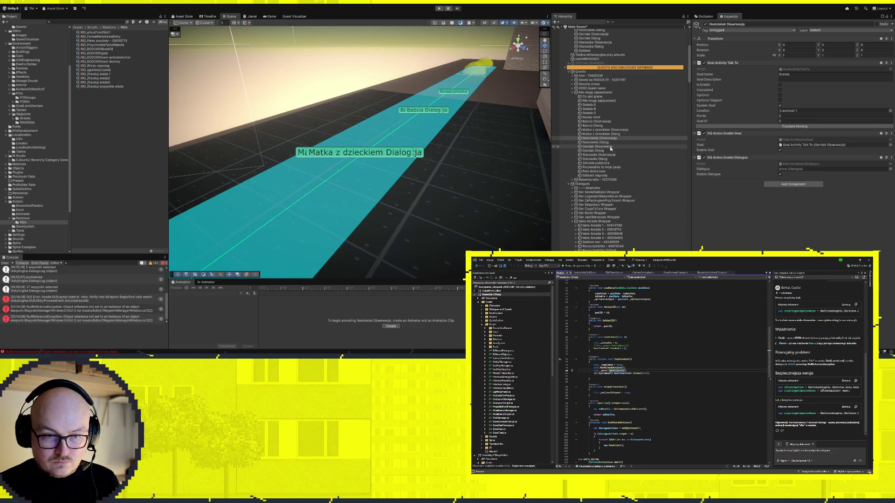
left_click(793, 160)
key("Return")
left_click(596, 154)
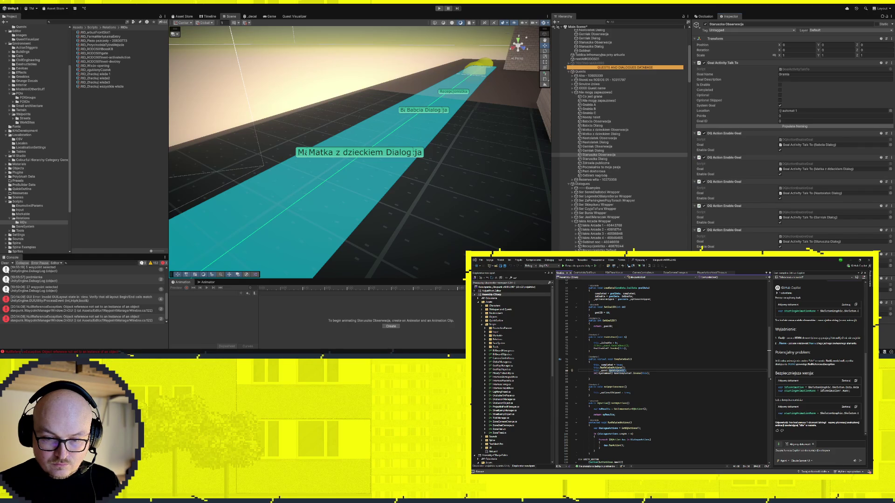
Scroll the Hierarchy and inspect the Przychodnia 7, 8 and 12 dialogues
scroll(792, 140, "down", 1)
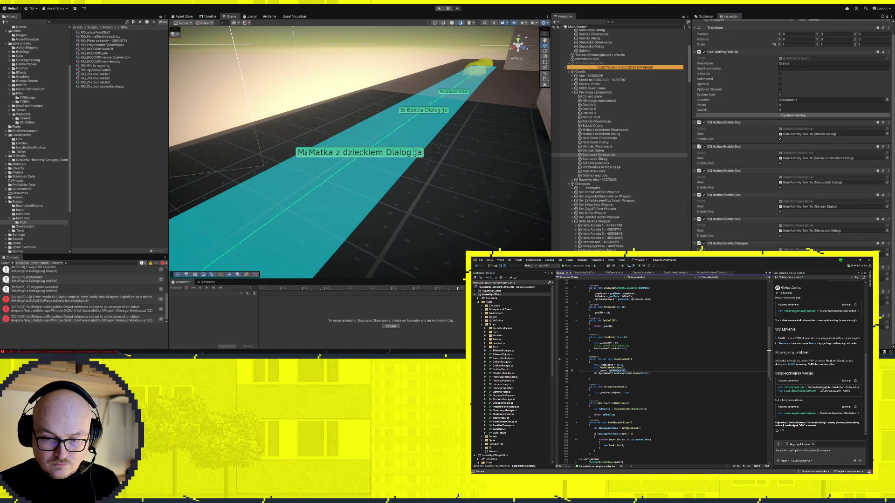
scroll(793, 139, "down", 2)
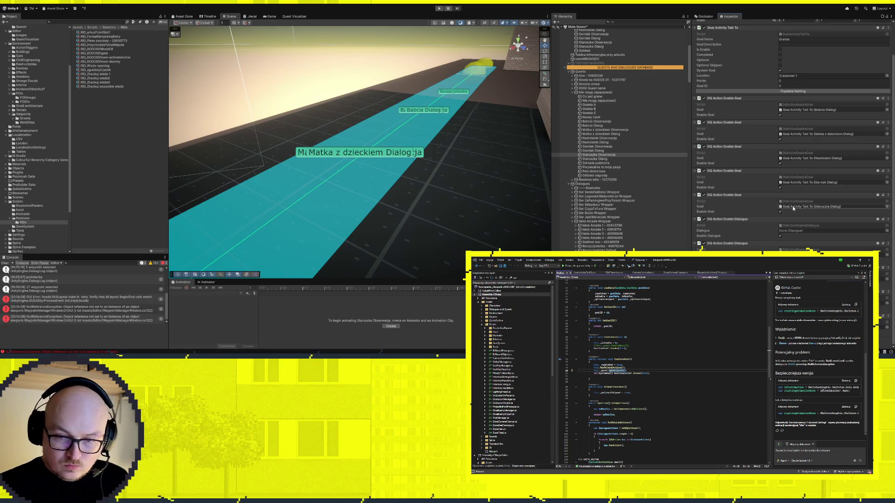
scroll(650, 212, "down", 5)
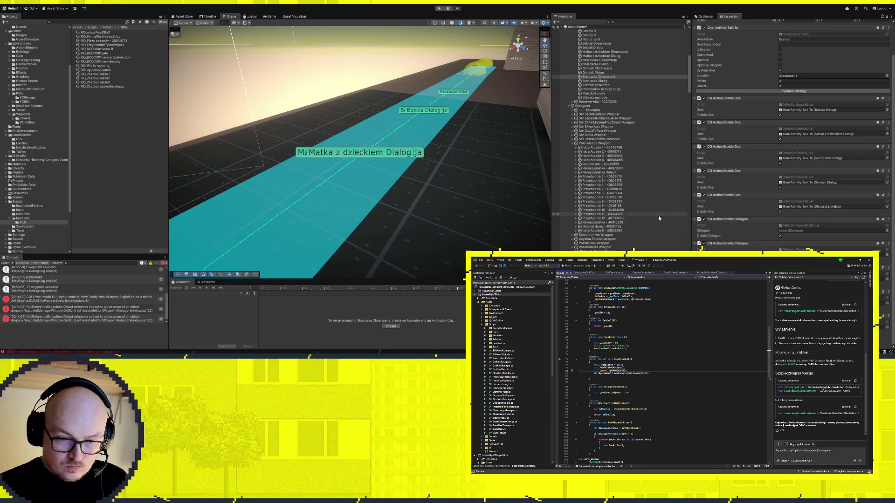
left_click(611, 200)
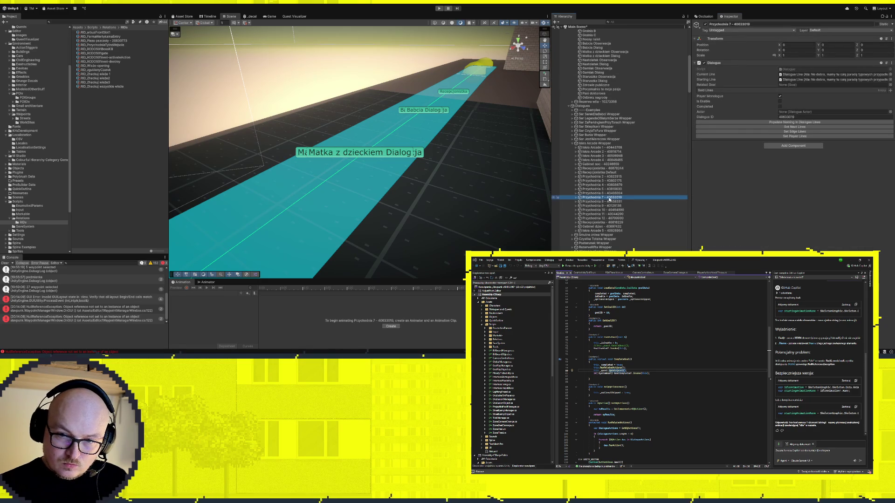
left_click(616, 202)
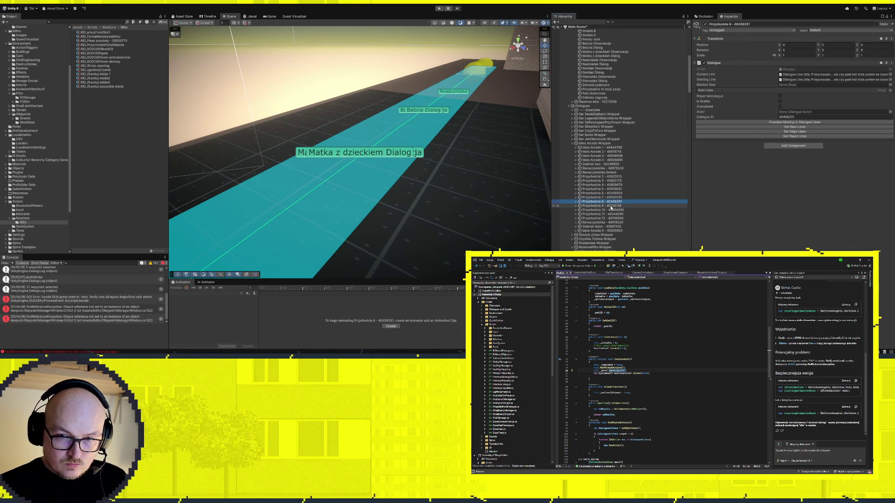
key("Down")
key("Down")
key("Down")
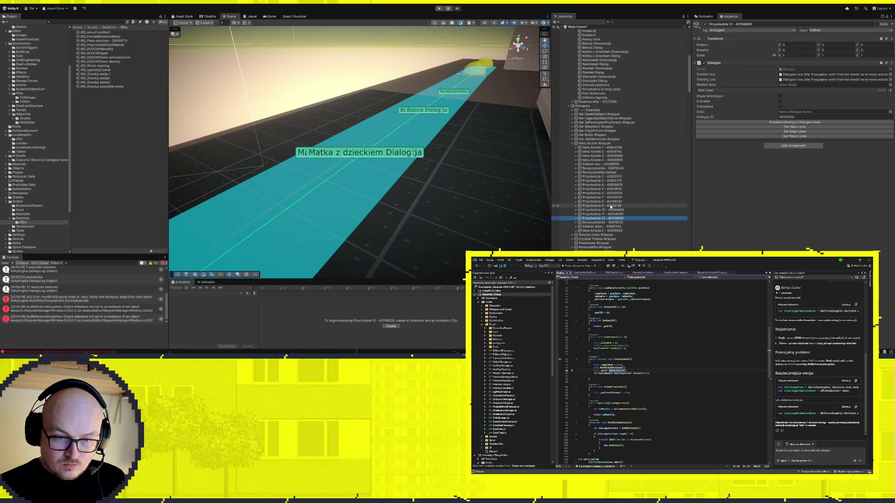
Assign the Przychodnia 8 dialogue to Staruszka Obserwacja's Enable Dialogue action
left_click(594, 85)
left_click(599, 77)
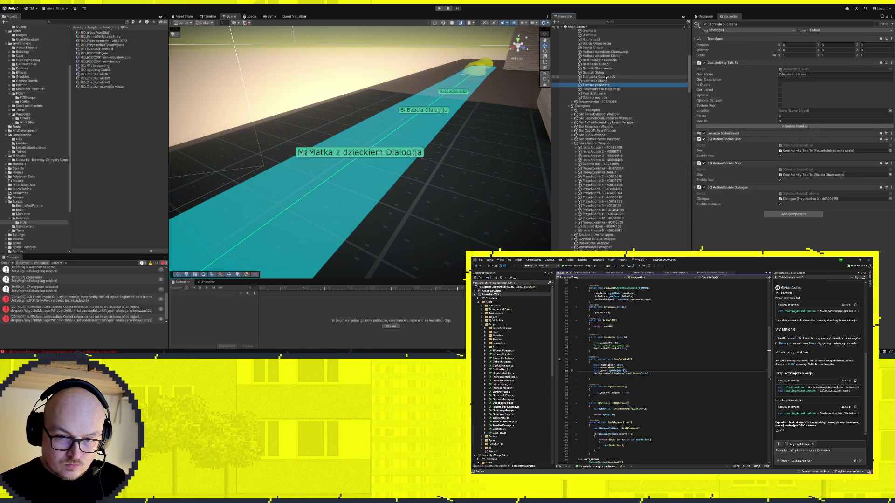
scroll(793, 136, "down", 3)
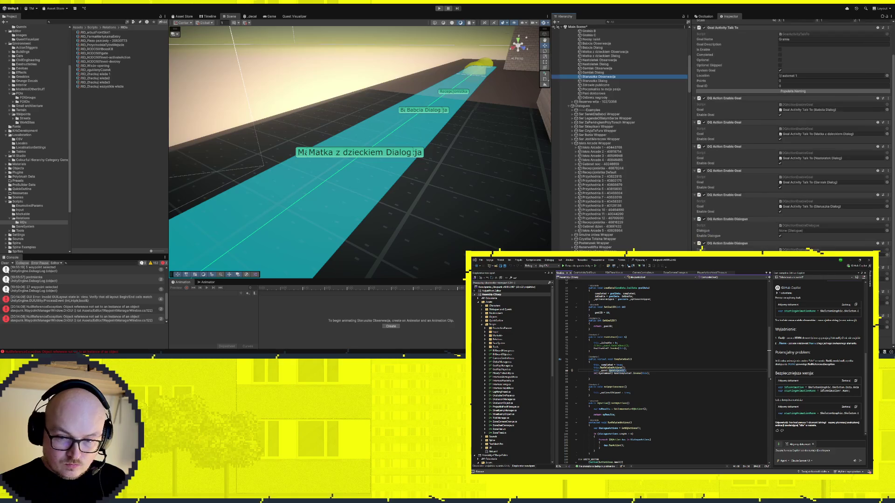
left_click(607, 203)
left_click_drag(606, 202, 820, 231)
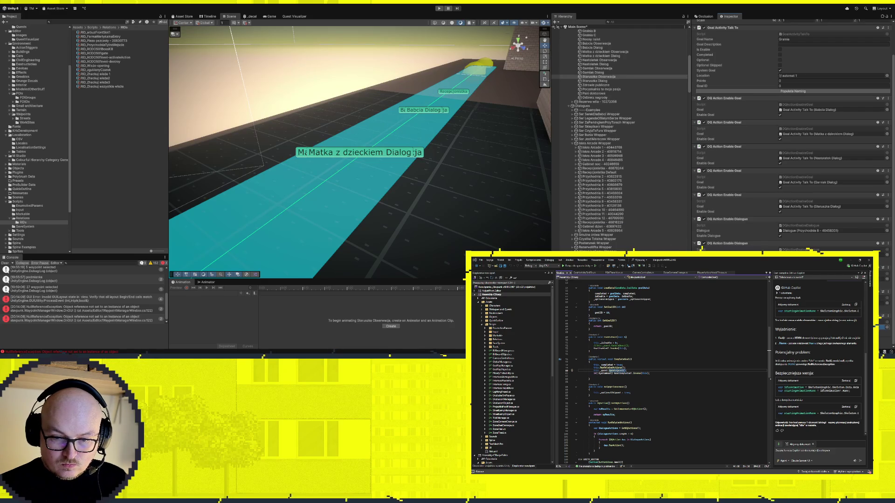
left_click(612, 219)
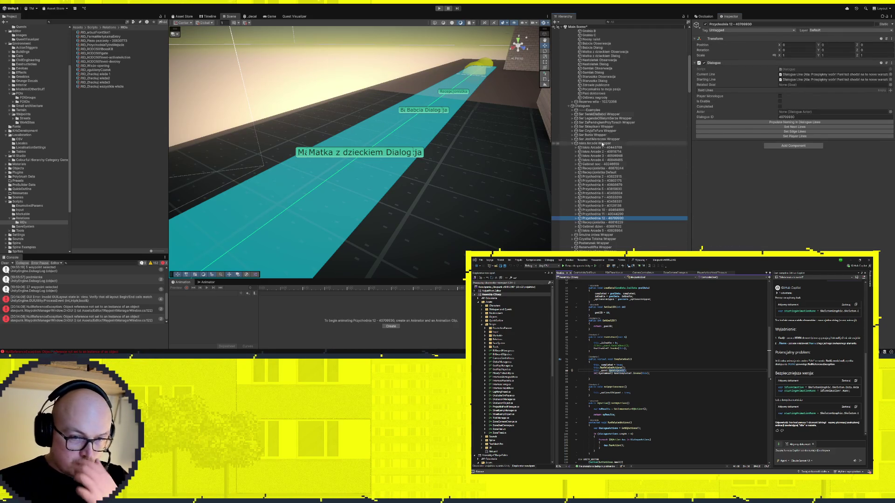
left_click(598, 44)
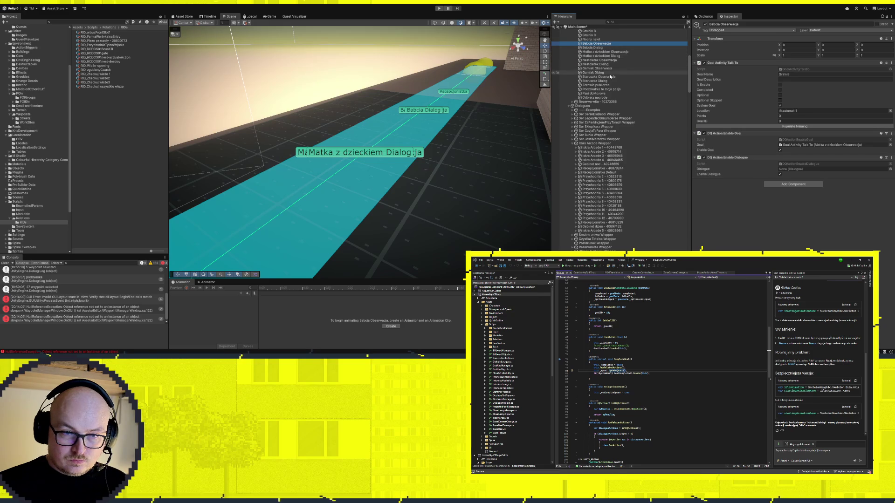
Move the Zdrowie publiczne goal up under Nocny nalot in the Hierarchy
scroll(610, 79, "up", 3)
left_click(591, 71)
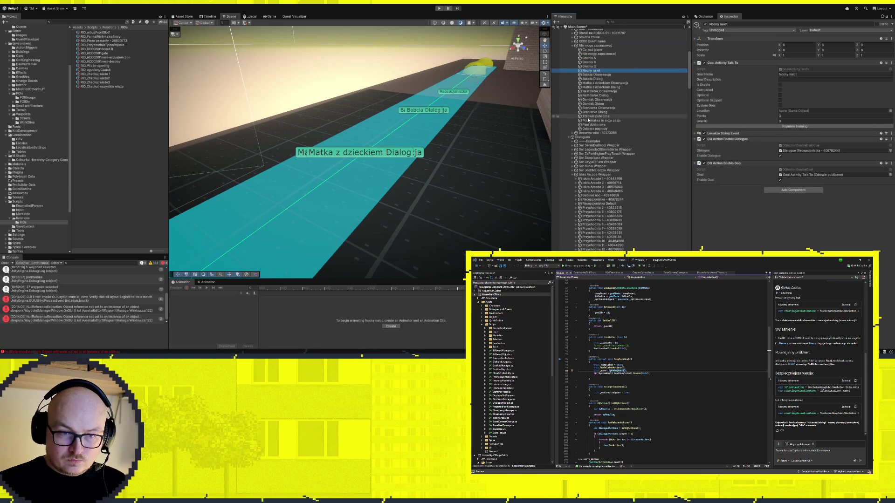
left_click_drag(588, 117, 597, 76)
left_click(597, 76)
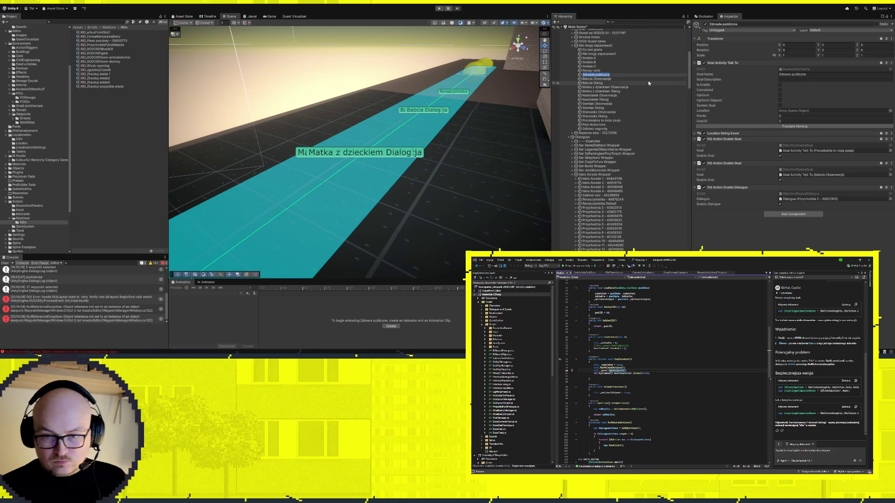
Assign Przychodnia 3, 4, 5 and 6 to the Babcia, Matka z dzieckiem, Nastolatek and next Obserwacja goals
left_click(608, 80)
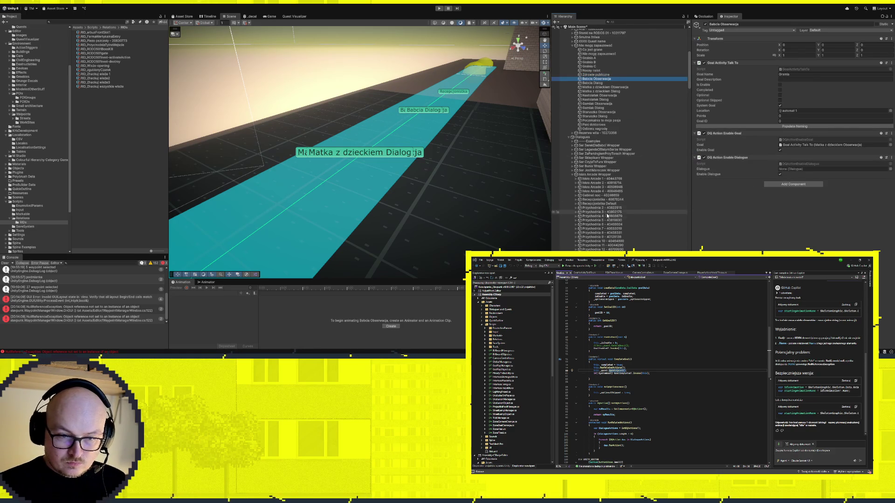
left_click_drag(608, 212, 830, 169)
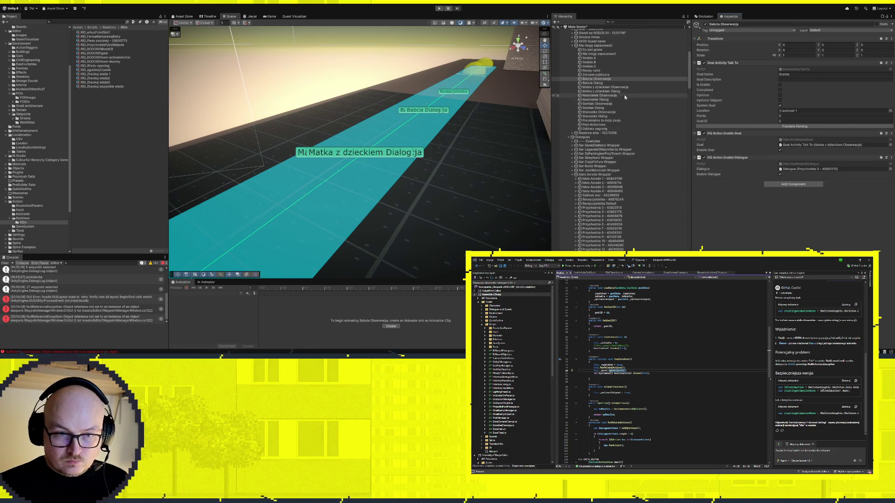
left_click(615, 87)
left_click_drag(603, 217, 830, 170)
left_click(611, 95)
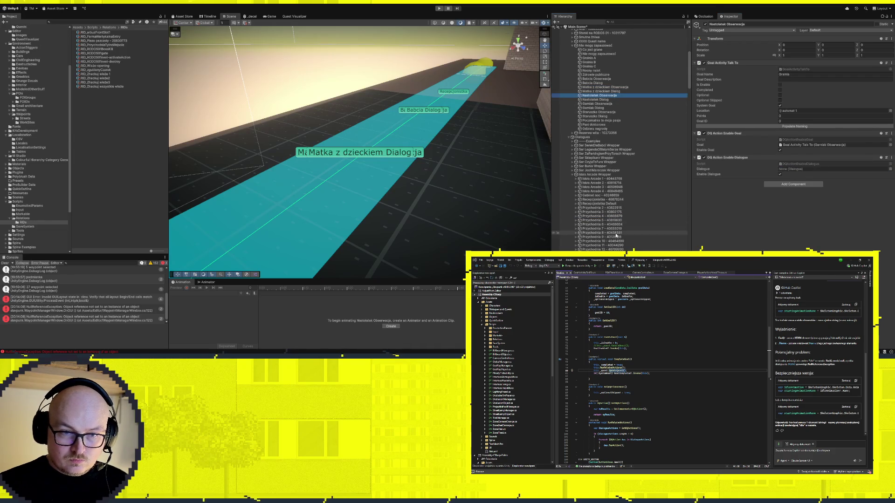
left_click_drag(606, 220, 830, 169)
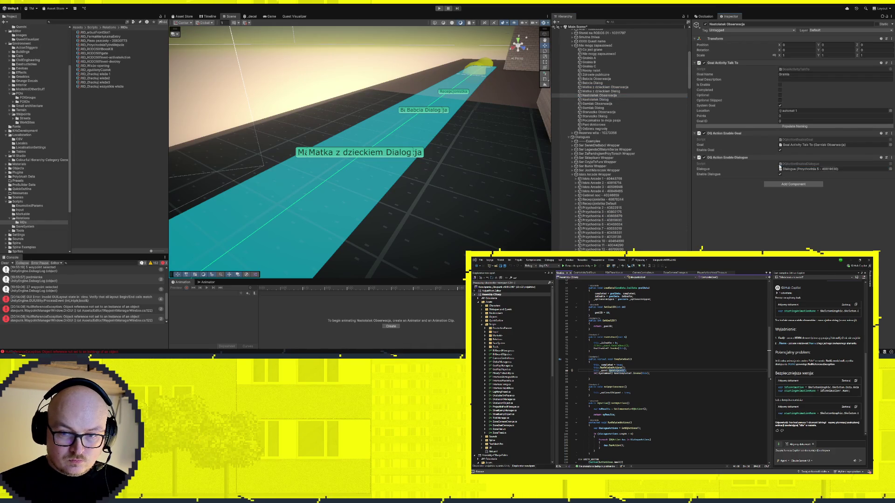
left_click(602, 104)
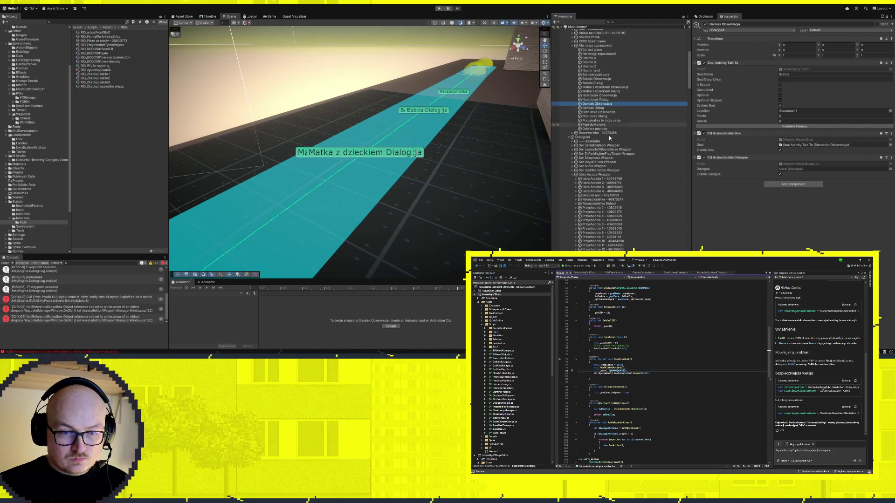
left_click_drag(602, 224, 796, 174)
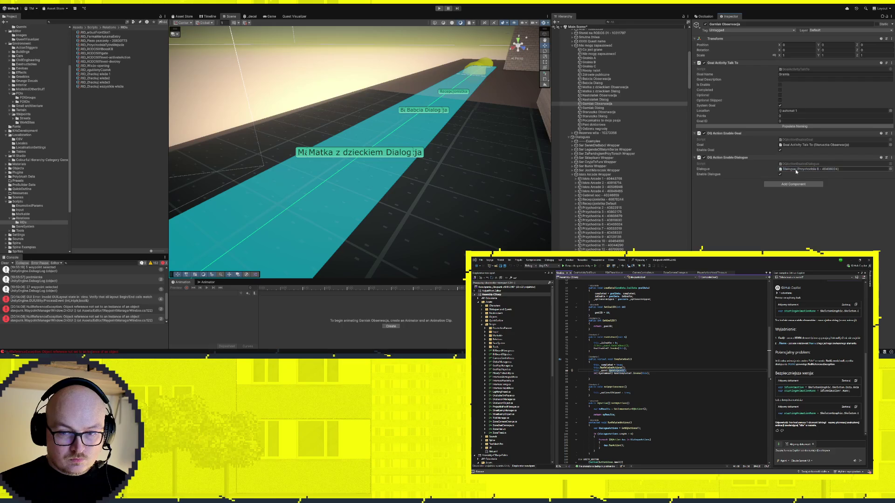
left_click(599, 112)
scroll(798, 202, "down", 2)
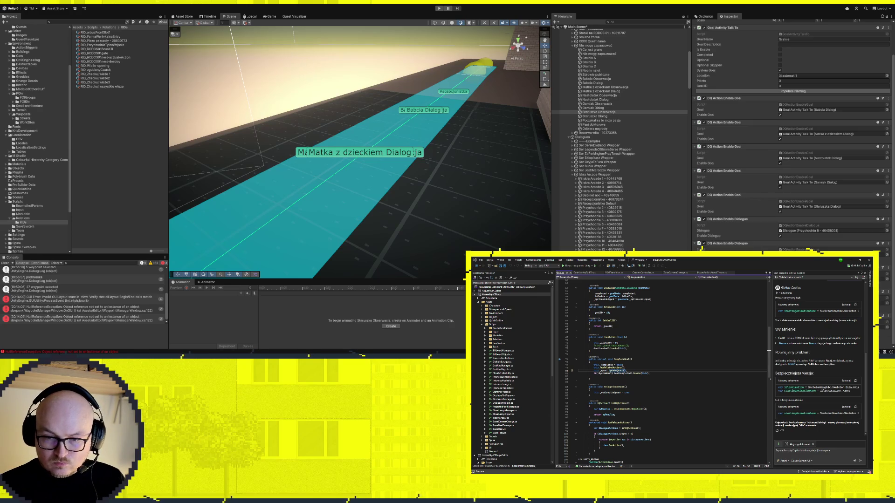
Show the Przychodnia 7 dialogue's Dialogue component and lines in the Inspector
scroll(793, 140, "down", 2)
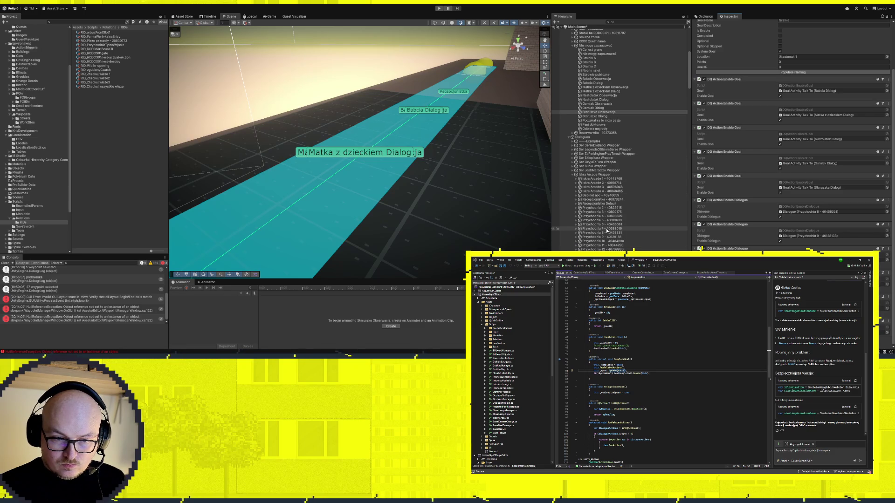
scroll(606, 228, "down", 1)
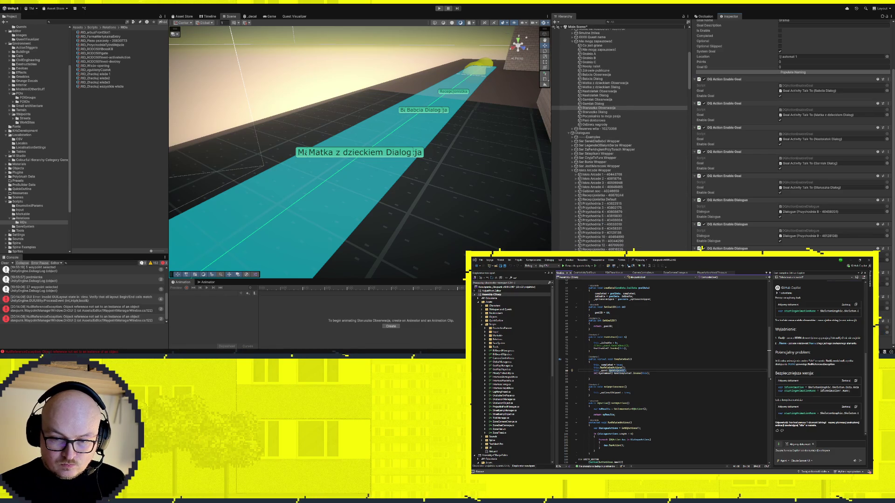
left_click(608, 227)
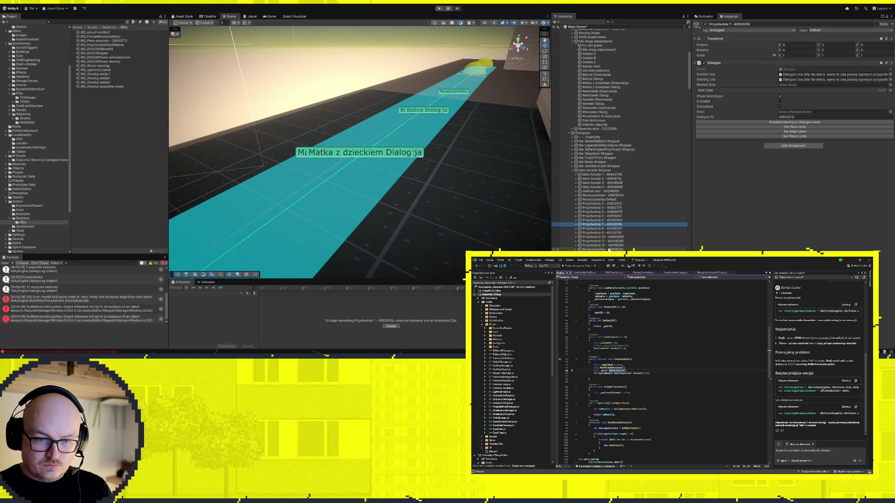
Review the Przychodnia 12, 11, 9, 7, 6, 4 and 2 dialogue lines, then select Zdrowie publiczne
left_click(608, 247)
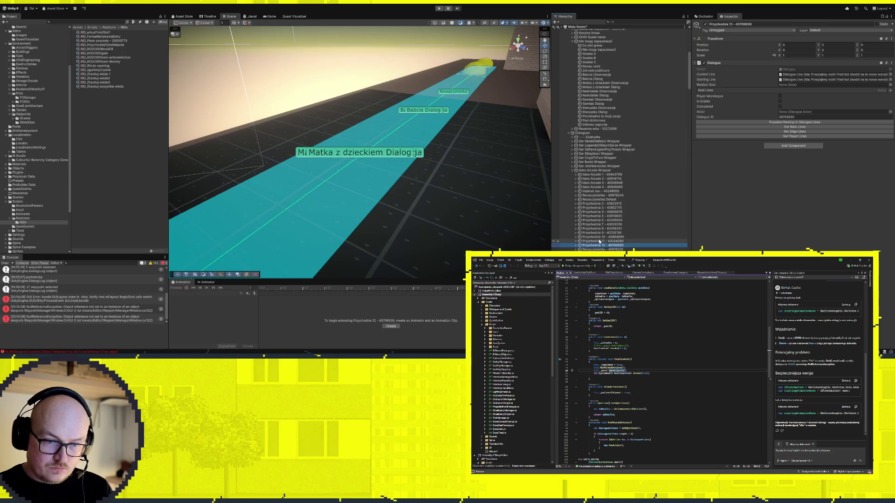
left_click(603, 241)
left_click(605, 246)
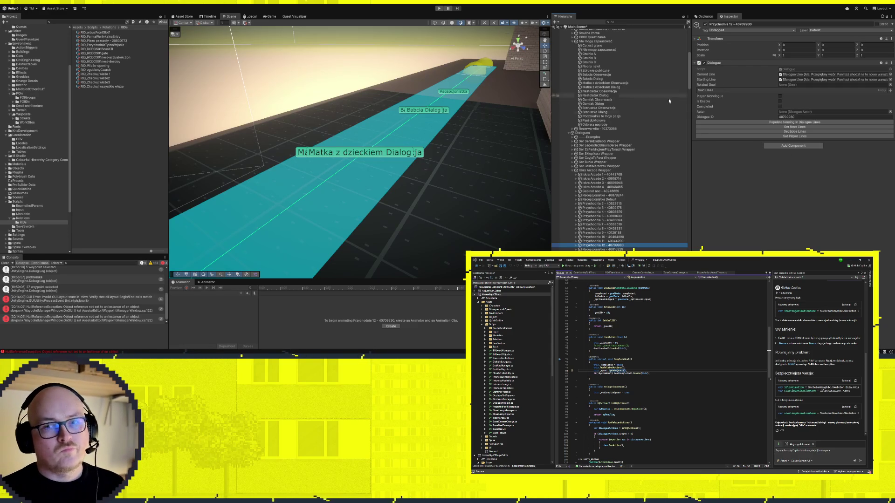
left_click(592, 233)
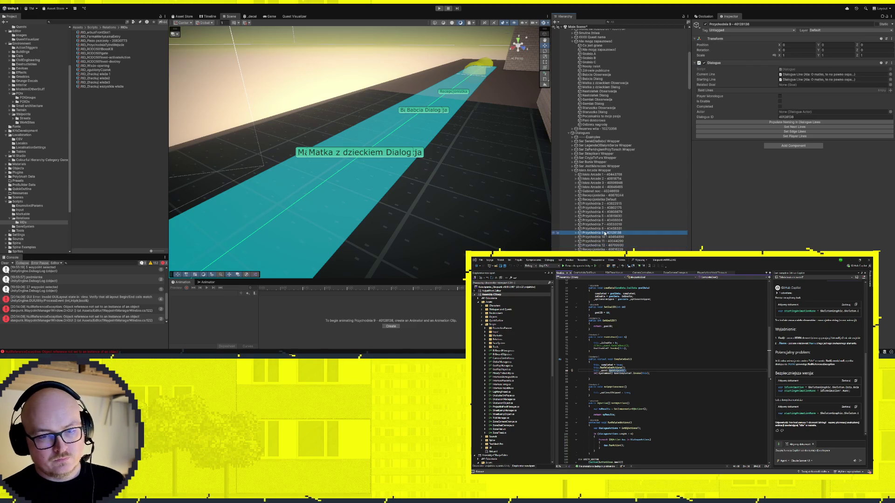
left_click(593, 224)
left_click(594, 220)
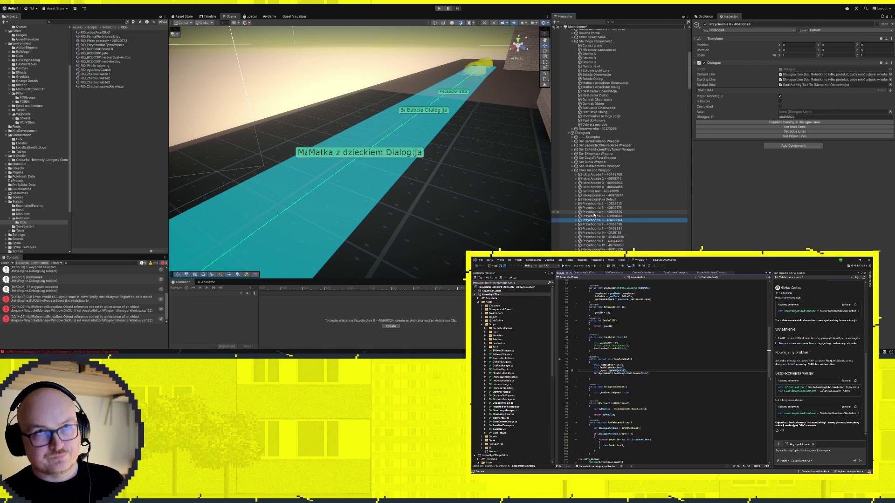
left_click(594, 212)
left_click(595, 205)
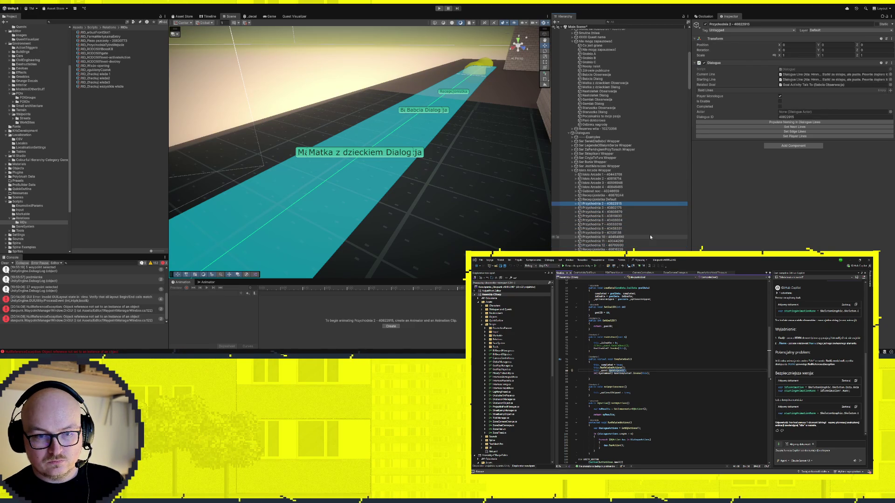
left_click(601, 71)
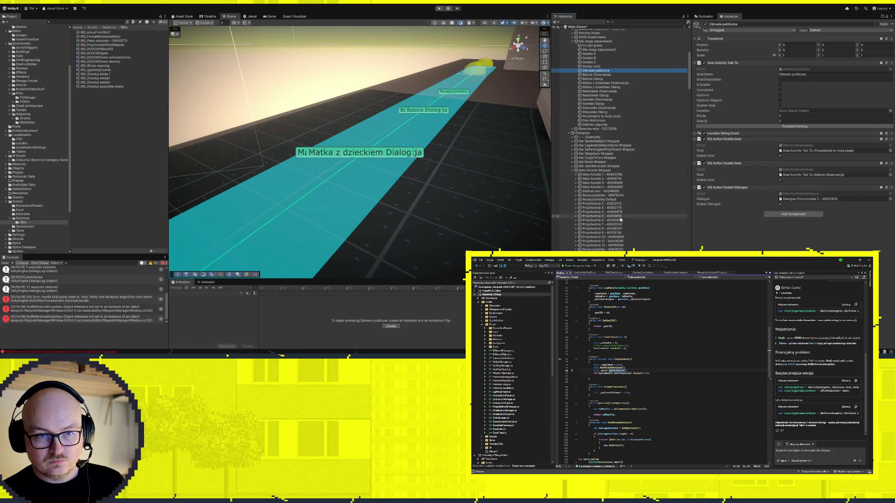
Expand Smutne zniwa, review the Zhackuj wieże and Sirenhead goals, then select Nie mogę zapauzować
scroll(583, 185, "up", 3)
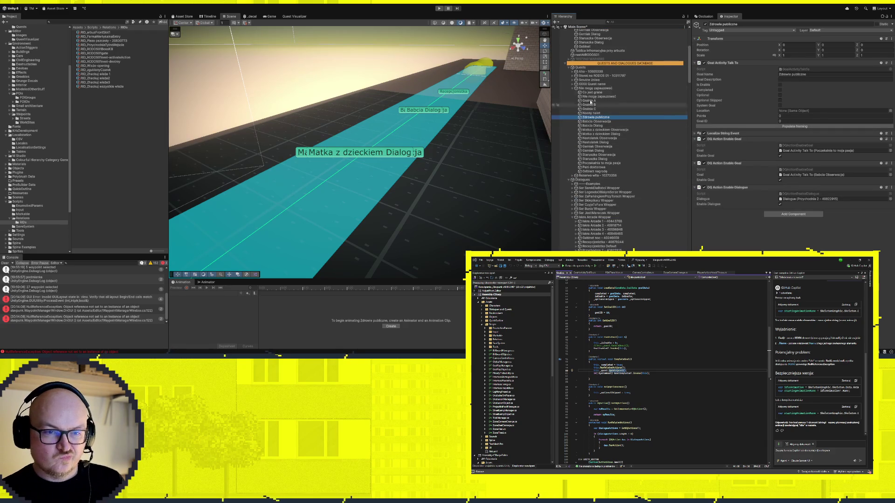
left_click(573, 80)
left_click(604, 100)
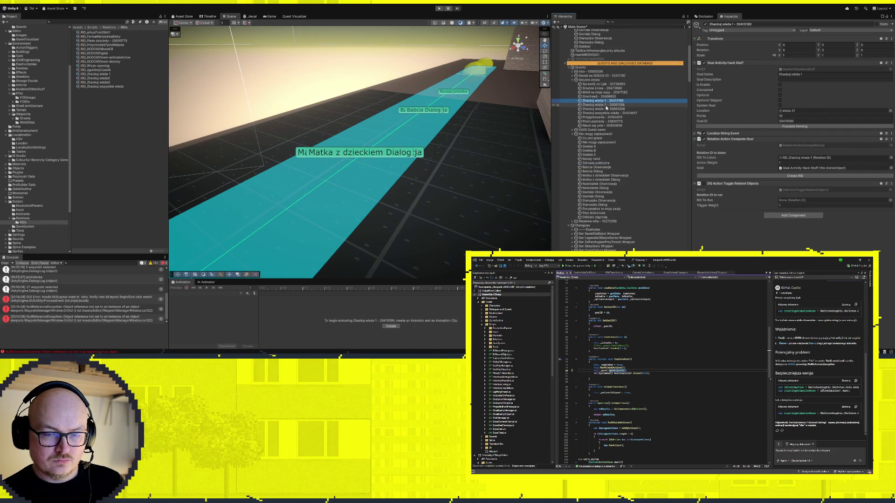
left_click(607, 105)
left_click(607, 108)
left_click(609, 105)
left_click(608, 101)
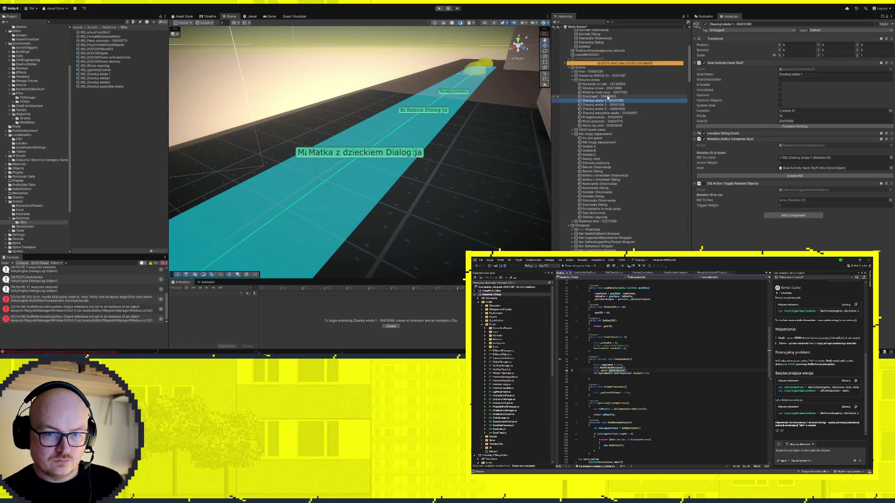
left_click(607, 96)
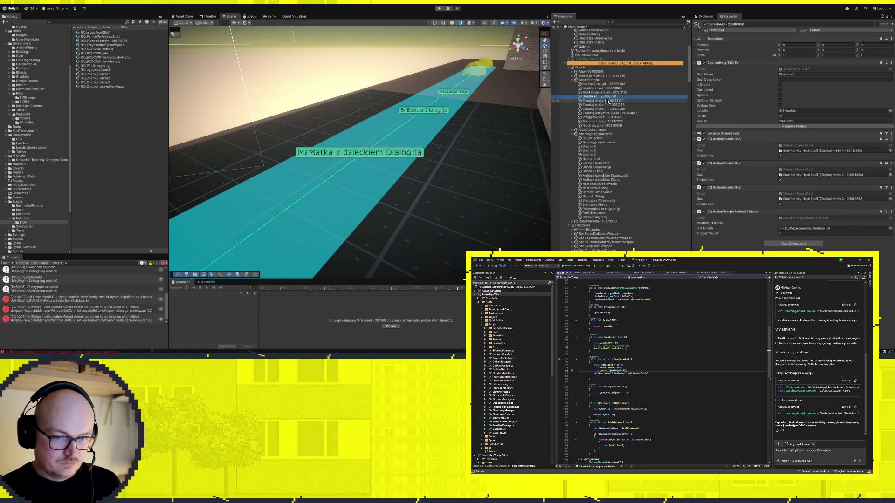
left_click(600, 134)
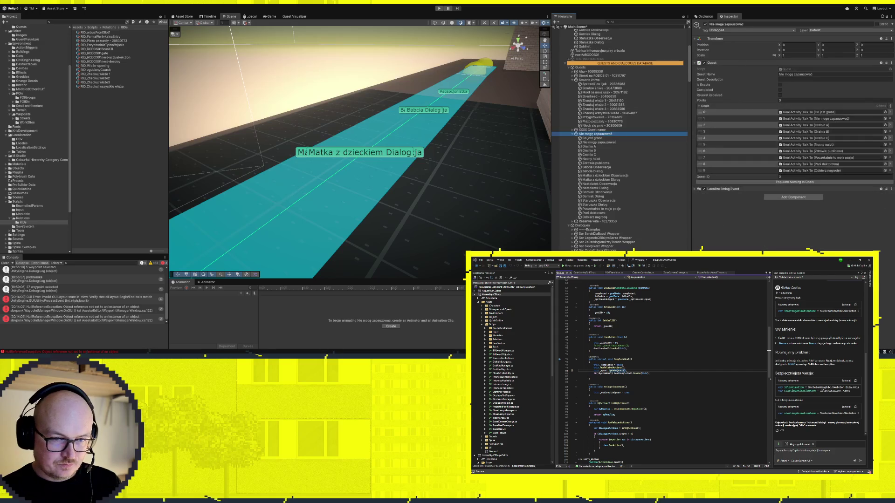
Add the goals from Co jest grane through Odbierz nagrode to the quest's Goals list and check its pages
left_click(594, 138)
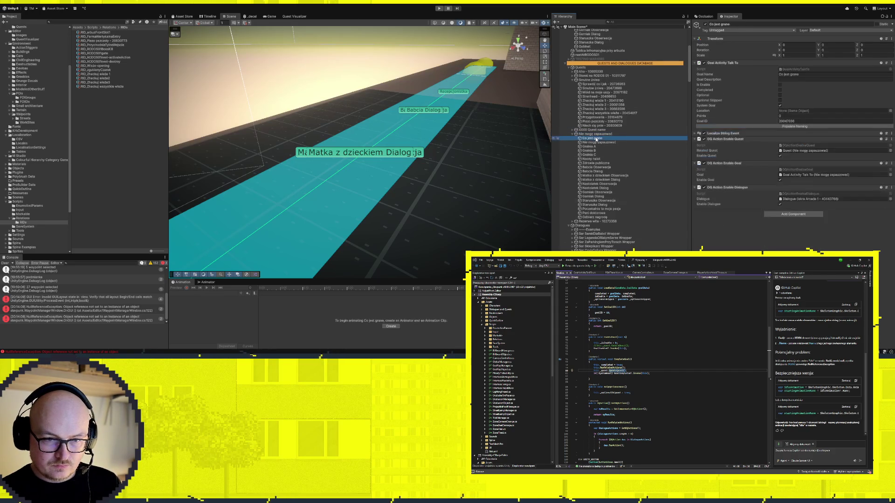
left_click(595, 133)
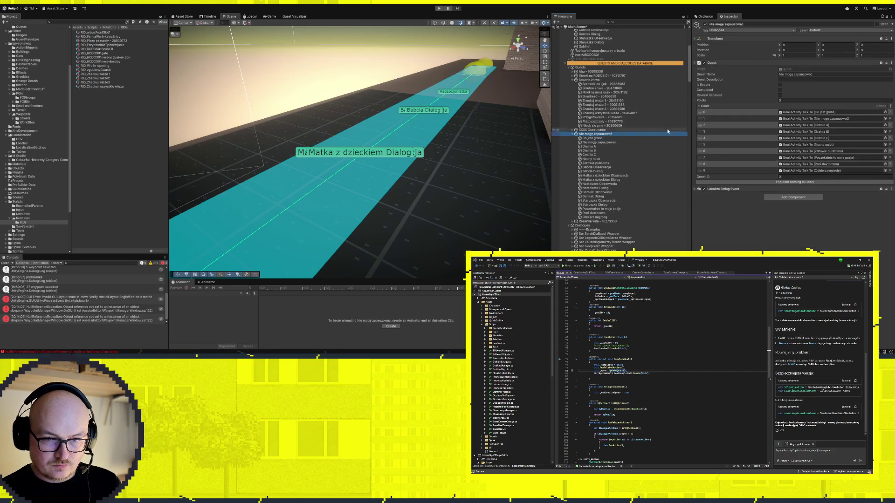
left_click(594, 138)
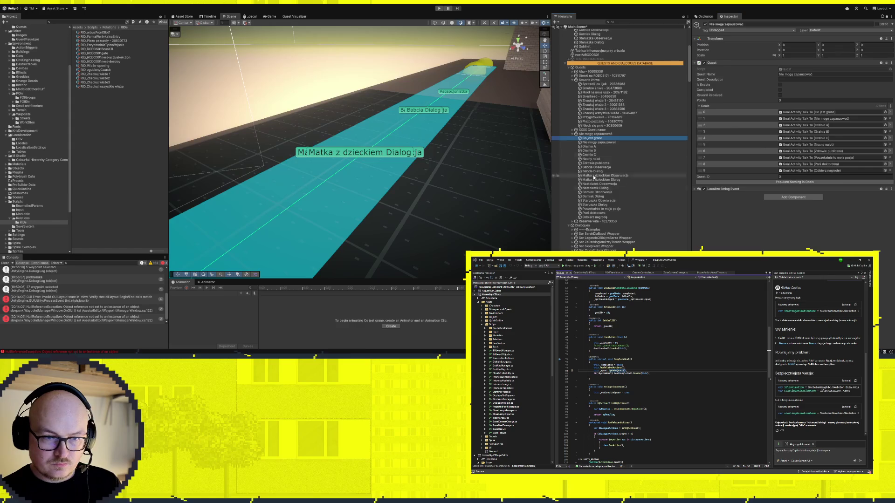
left_click(594, 218, "shift")
mouse_move(594, 218)
left_mouse_down()
mouse_move(762, 98)
mouse_move(765, 112)
left_mouse_up()
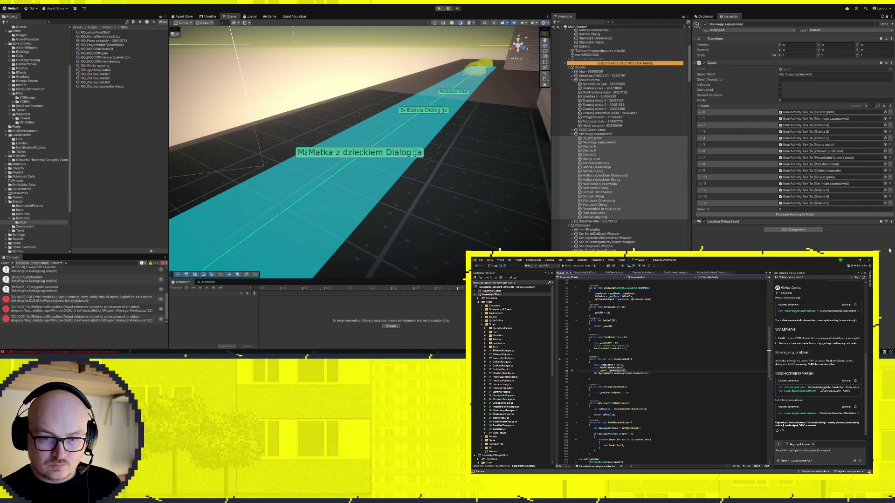
left_click(885, 106)
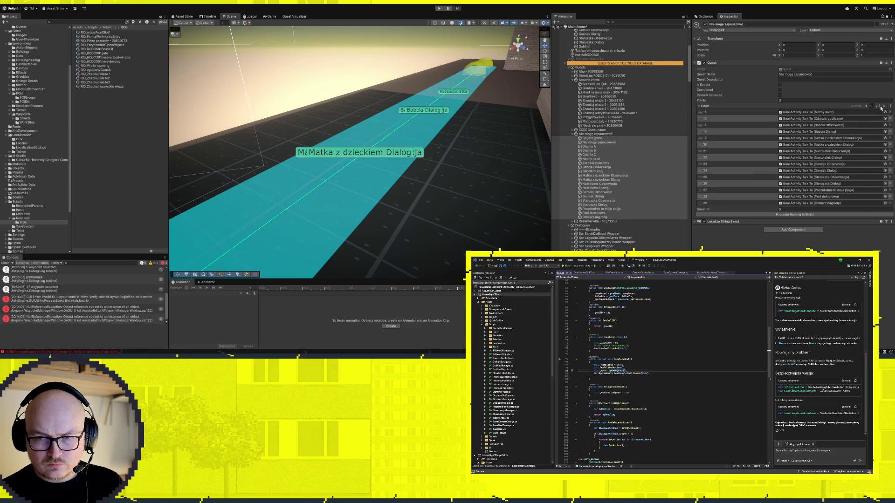
double_click(871, 107)
type("1")
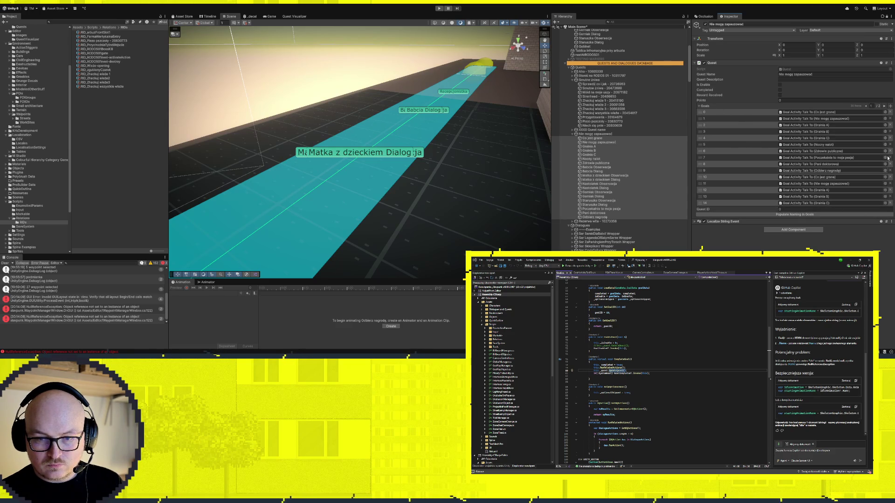
Remove every Goals list entry and add the selected goals back in once, without duplicates
left_click(891, 112)
left_click(891, 113)
left_click(891, 113)
left_click(890, 112)
left_click(890, 113)
left_click(890, 112)
left_click(891, 112)
left_click(891, 112)
left_click(890, 113)
left_click(891, 112)
left_click(891, 112)
left_click(891, 112)
left_click(890, 113)
left_click(891, 113)
left_click(890, 112)
left_click(890, 113)
left_click(891, 113)
left_click(890, 112)
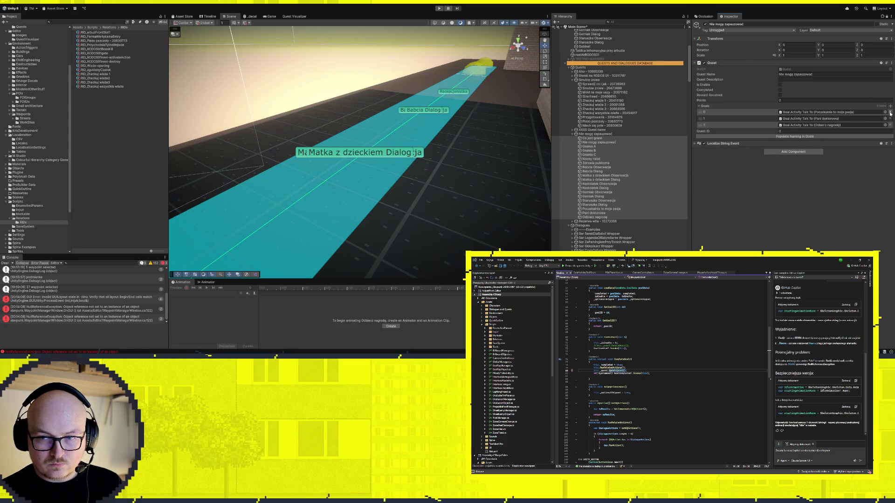
left_click(891, 113)
left_click(891, 113)
left_click_drag(676, 140, 734, 107)
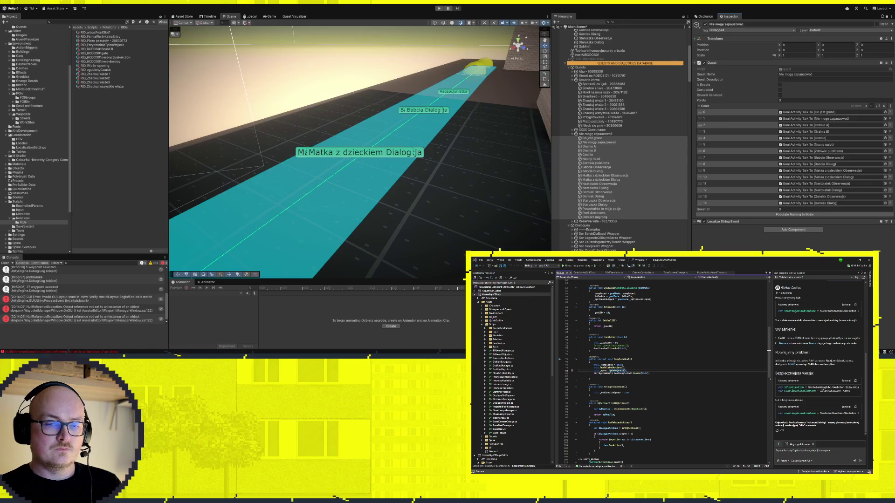
left_click(604, 205)
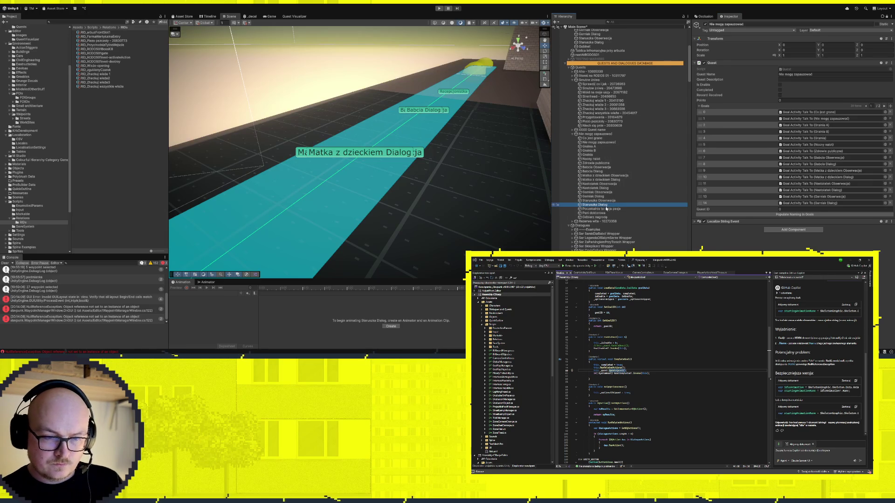
Give the Babcia Dialog goal a DQ Action Toggle Related Objects component via the Add Component search
key("f")
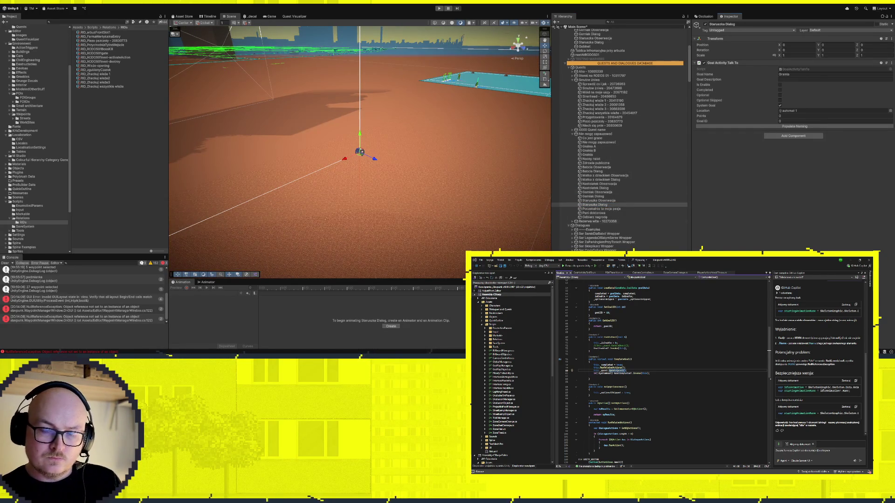
left_click(602, 198)
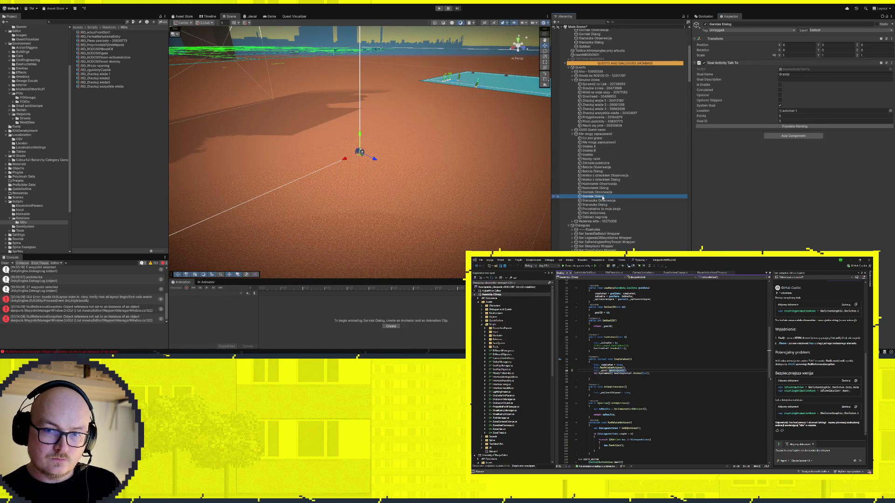
left_click(615, 172)
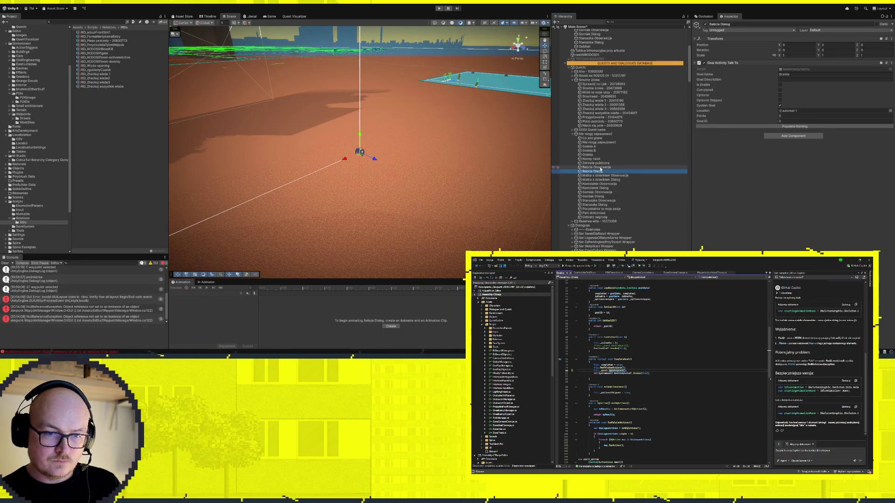
left_click(802, 136)
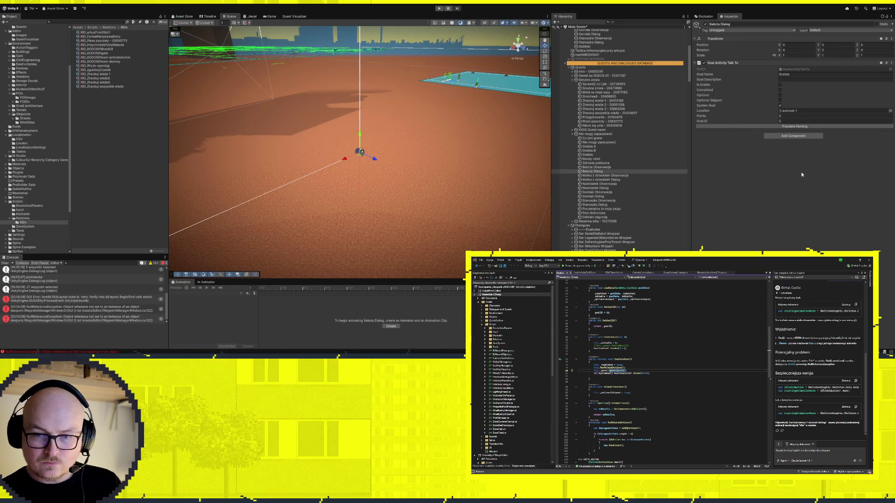
key("ctrl+v")
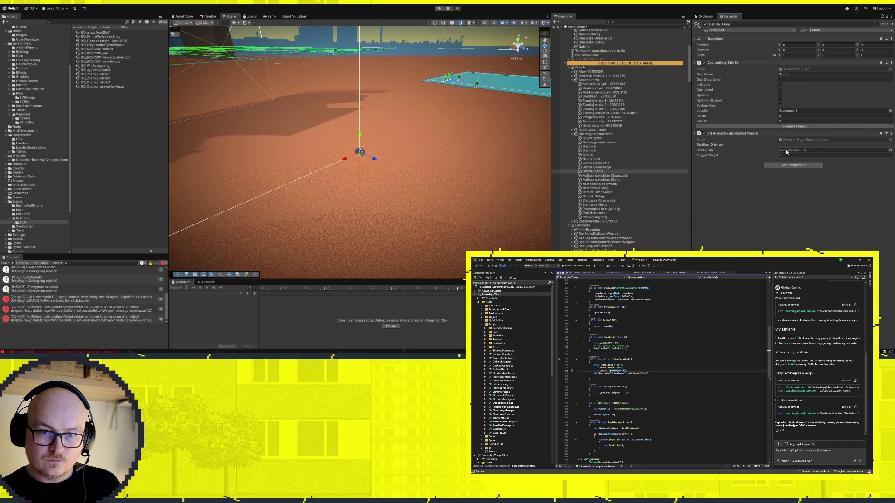
Duplicate RID_PrzychodniaTylneWejscie and rename the copy RID_PrzychodniaPoczekalniaToMojaPasja
left_click(105, 45)
key("ctrl+d")
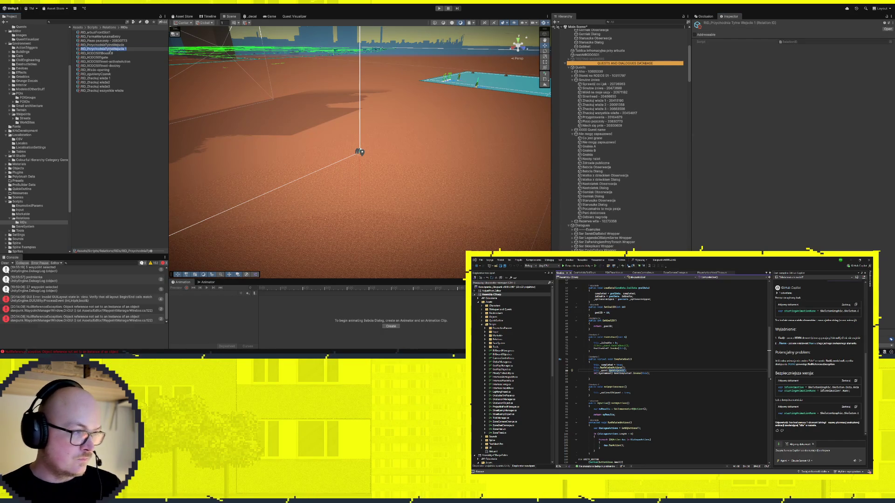
key("F2")
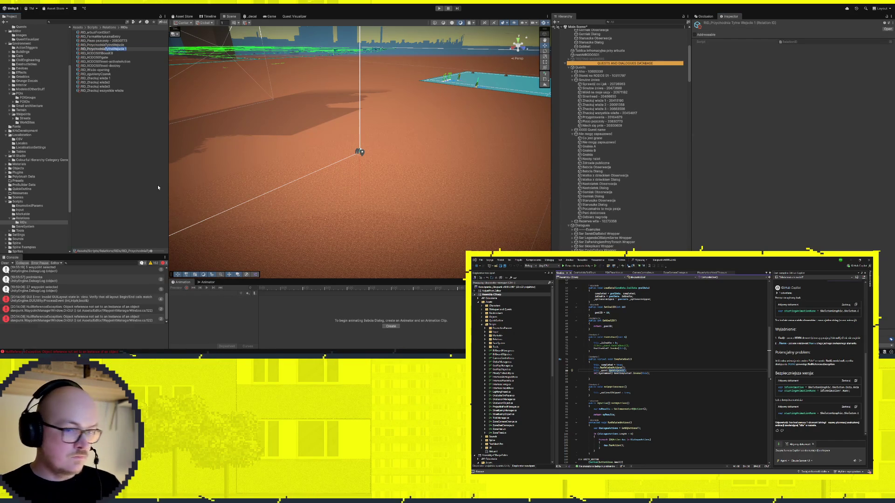
key("BackSpace")
key("BackSpace")
key("BackSpace")
type("PozniaT")
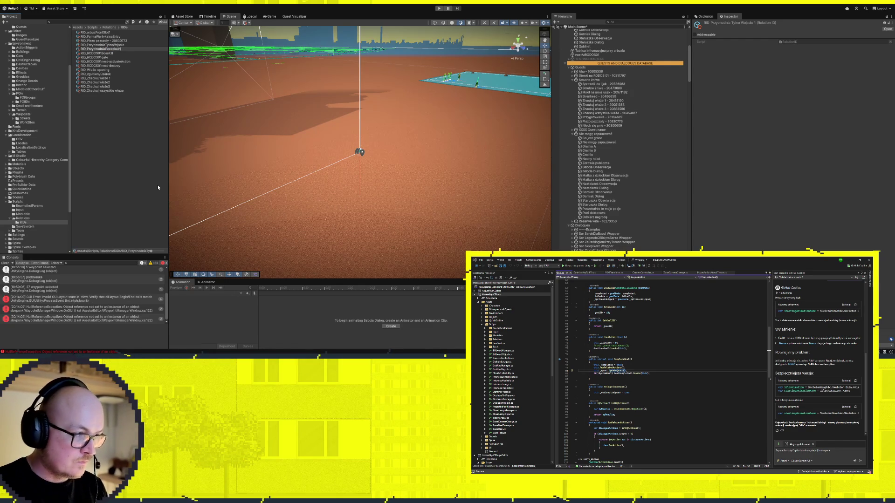
type("Me")
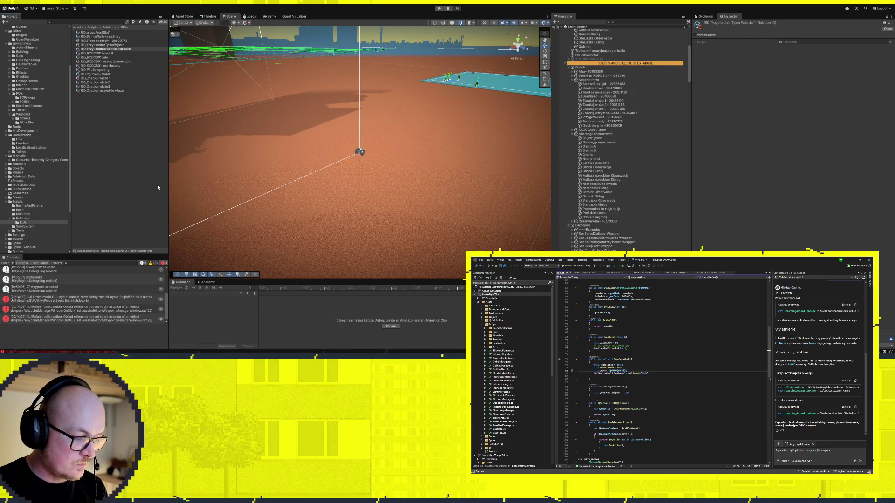
type("jaPasja")
key("Return")
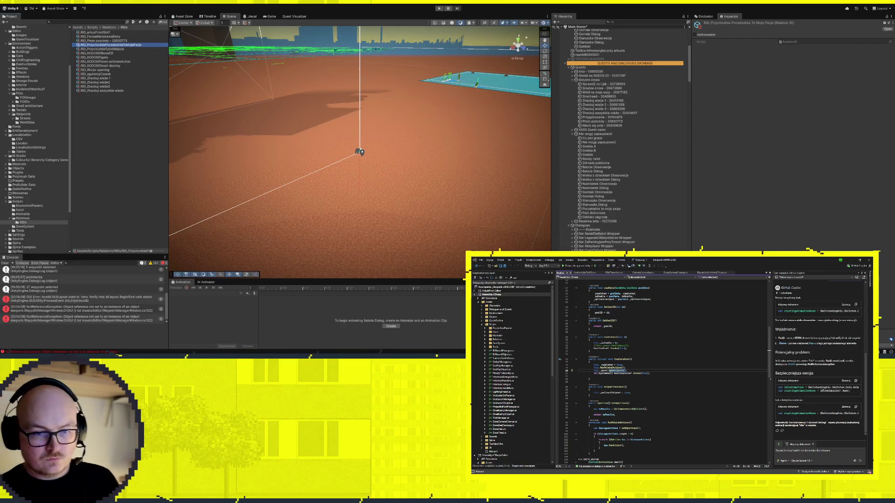
left_click(600, 206)
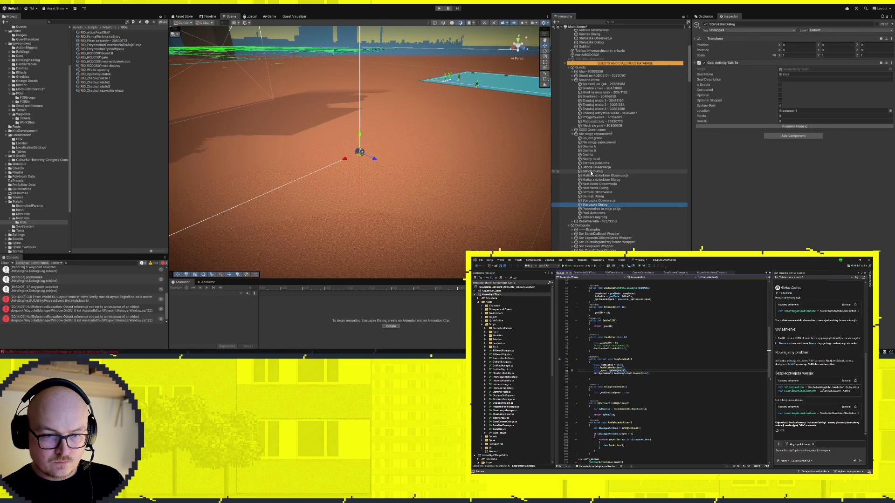
Set Babcia Dialog's RID To Run to RID_PrzychodniaPoczekalniaToMojaPasja
left_click(631, 172)
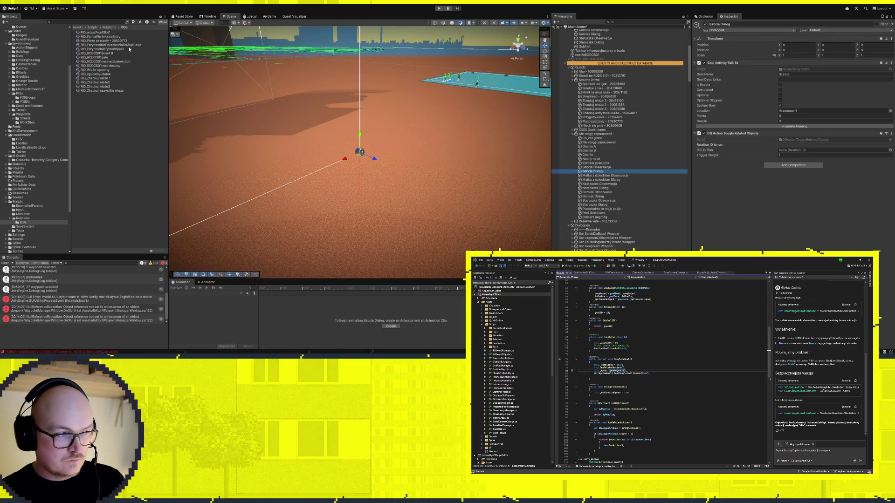
left_click(798, 151)
left_click_drag(798, 152, 799, 152)
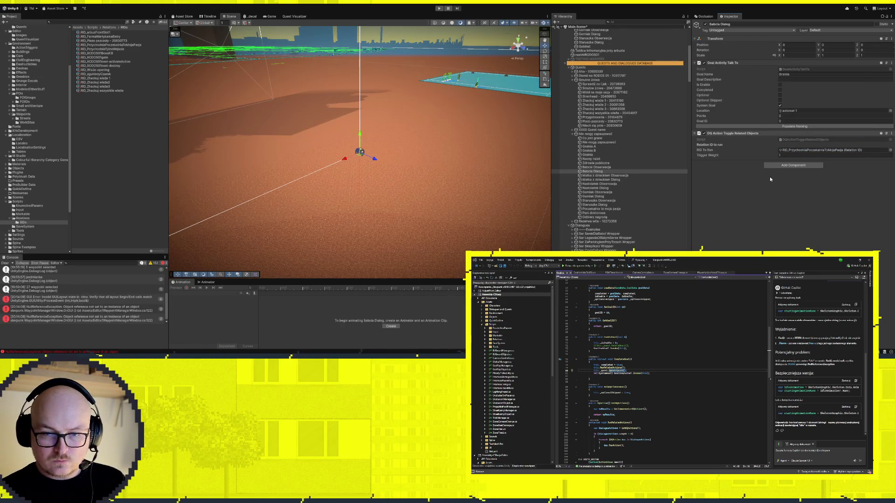
Multi-select Matka z dzieckiem Dialog and the next three Dialog goals and refresh their naming
left_click(618, 180)
left_click(606, 188, "ctrl")
left_click(606, 196, "ctrl")
left_click(604, 205, "ctrl")
left_click(743, 126)
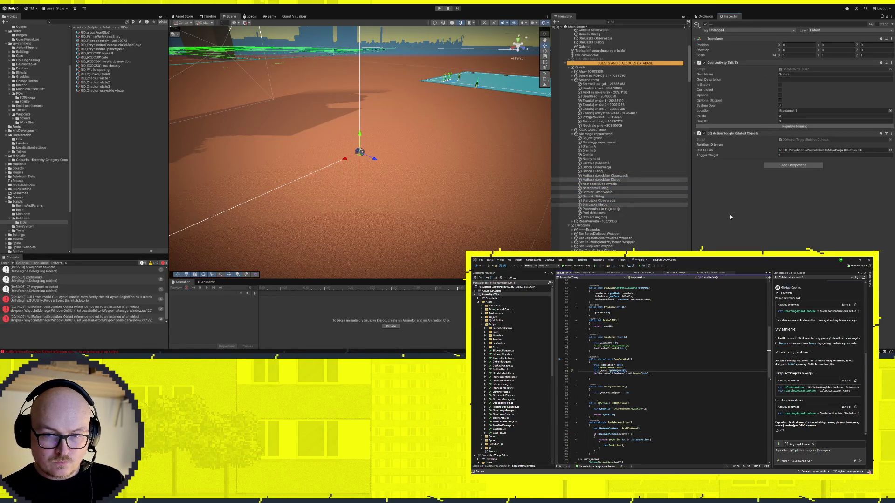
Make Poczekalnia to moja pasja complete on RID_PrzychodniaPoczekalniaToMojaPasja and enable the Pani doktorowa goal
left_click(614, 209)
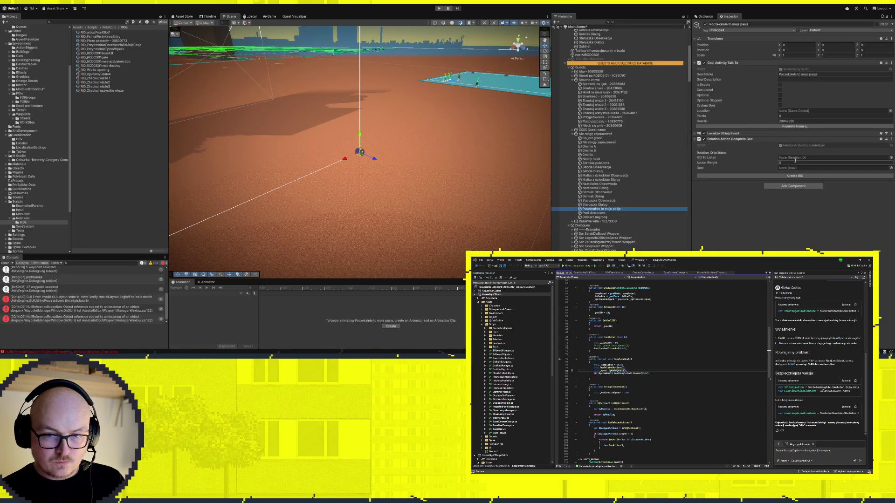
left_click_drag(127, 45, 816, 157)
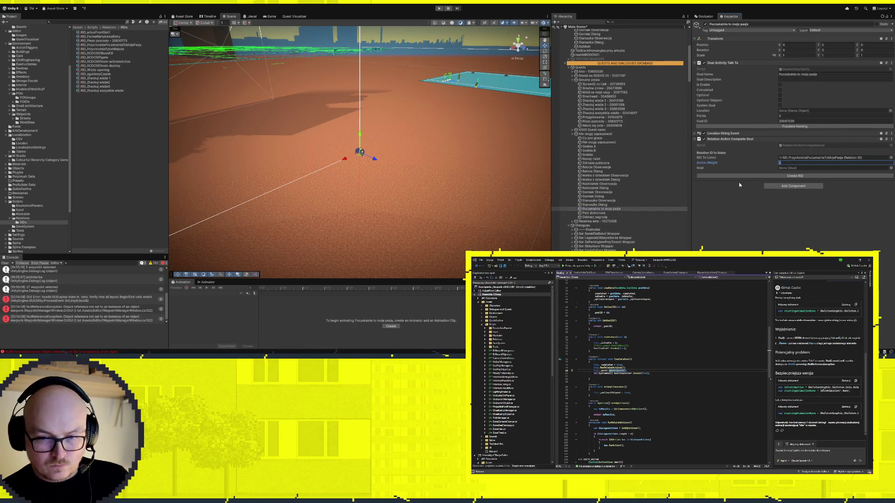
left_click(797, 230)
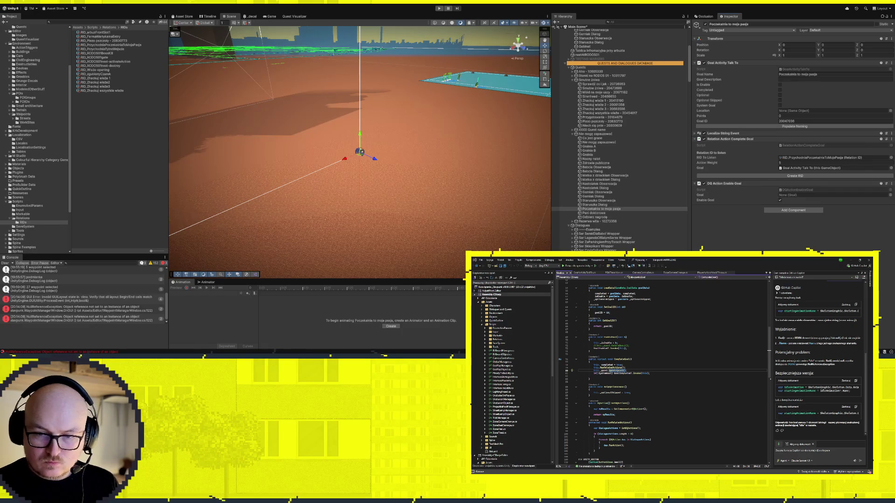
left_click_drag(593, 213, 804, 196)
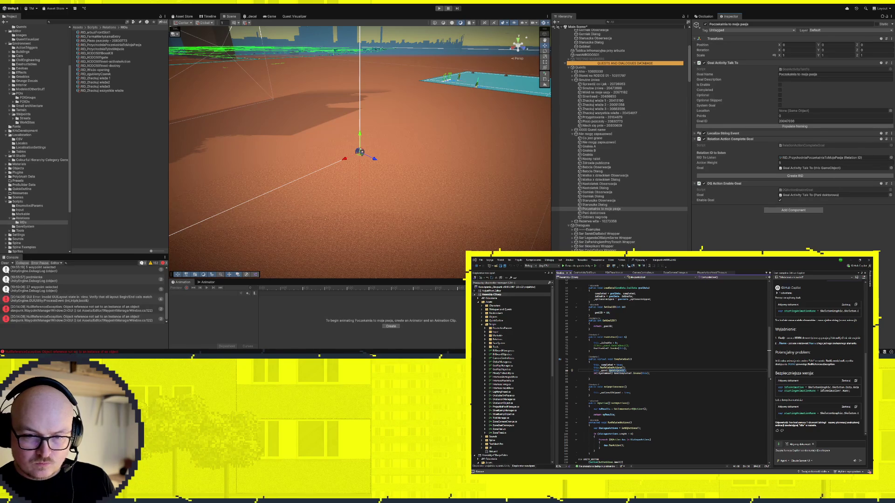
scroll(342, 166, "down", 2)
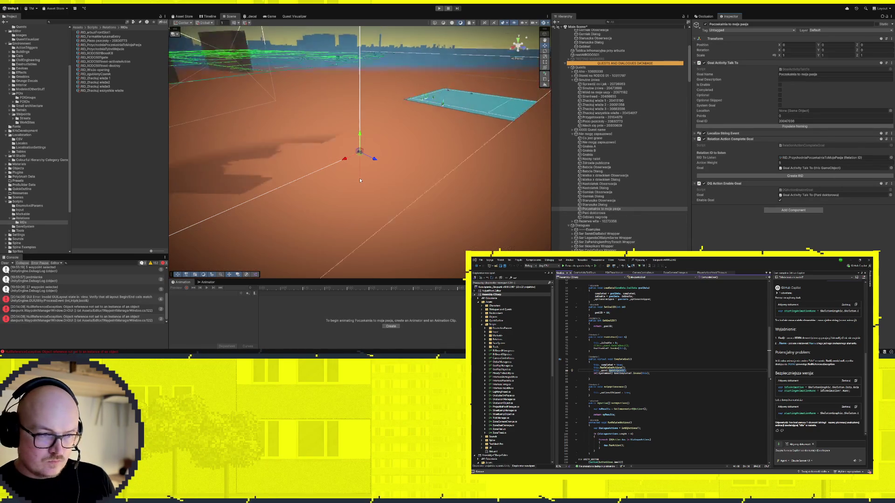
Bring the street path into the scene view and select a waypoint sphere with two connected waypoints
mouse_move(372, 174)
left_mouse_down()
mouse_move(226, 166)
mouse_move(343, 143)
mouse_move(337, 137)
mouse_move(306, 152)
mouse_move(409, 182)
mouse_move(501, 154)
mouse_move(278, 135)
mouse_move(430, 154)
mouse_move(440, 146)
mouse_move(438, 122)
mouse_move(447, 157)
mouse_move(436, 174)
mouse_move(439, 158)
mouse_move(555, 134)
mouse_move(623, 140)
mouse_move(417, 124)
mouse_move(416, 110)
mouse_move(475, 134)
mouse_move(467, 172)
mouse_move(516, 155)
mouse_move(523, 144)
mouse_move(543, 152)
left_mouse_up()
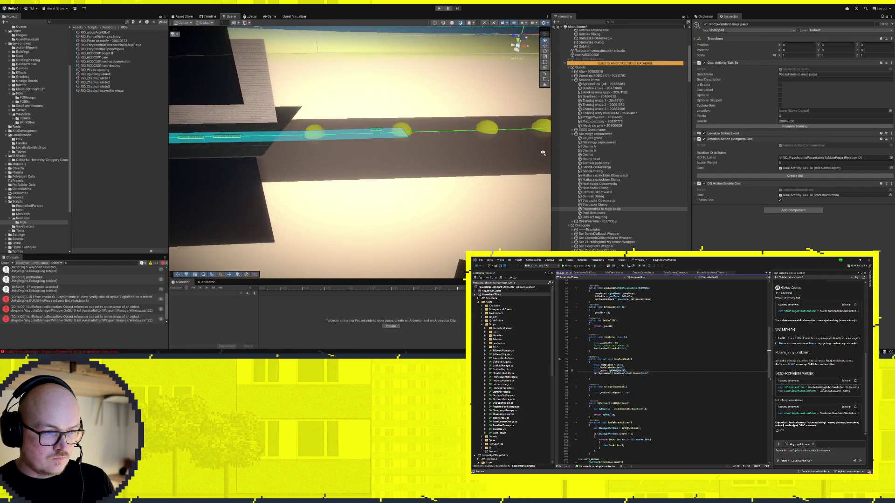
left_click(315, 132)
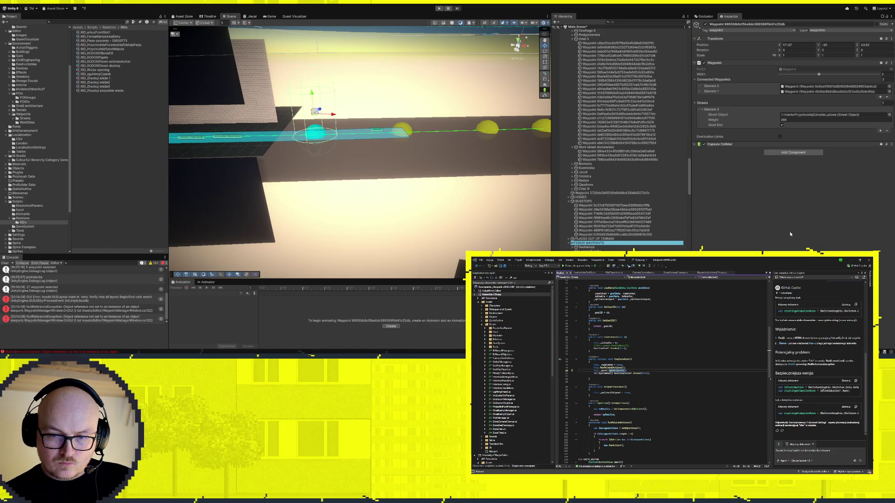
Add a Dead End Toggle listening to RID_PrzychodniaPoczekalniaToMojaPasja, targeting this waypoint and InteriorPrzychodniaZdrowieLudowe
key("ctrl+z")
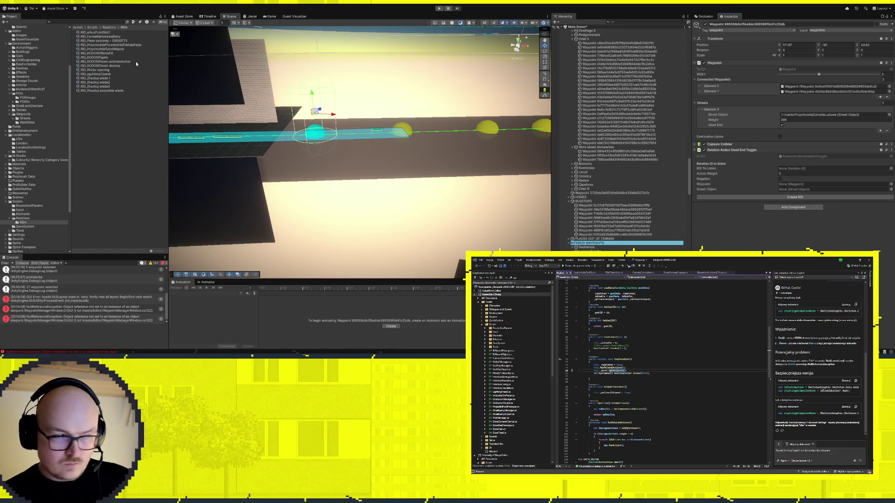
left_click_drag(135, 46, 706, 206)
left_click_drag(838, 166, 837, 169)
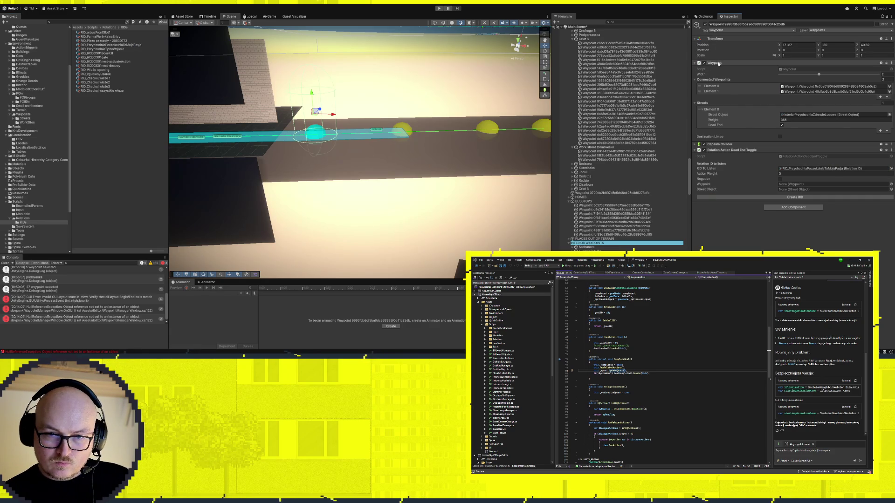
mouse_move(719, 63)
left_mouse_down()
mouse_move(783, 154)
mouse_move(794, 189)
left_mouse_up()
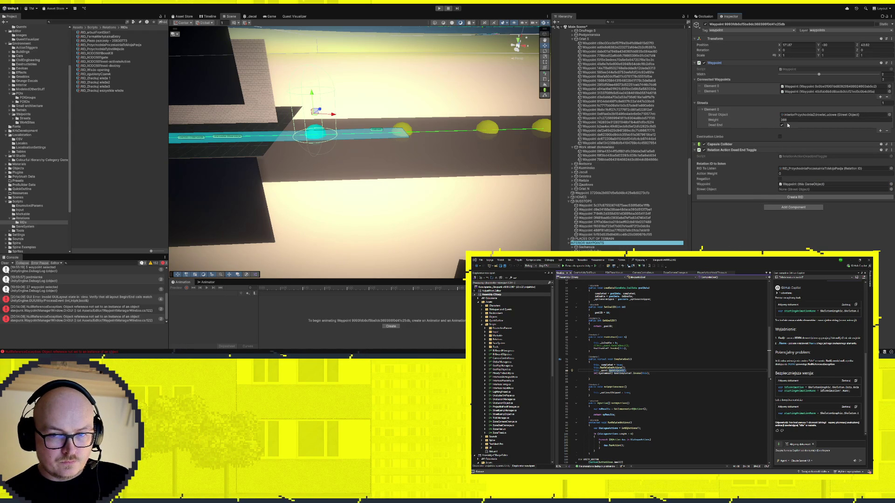
left_click(802, 115)
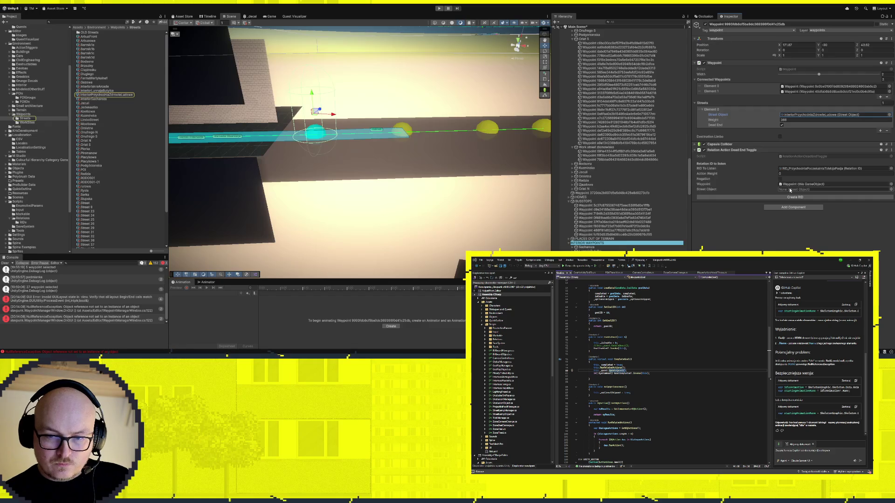
left_click_drag(114, 95, 834, 190)
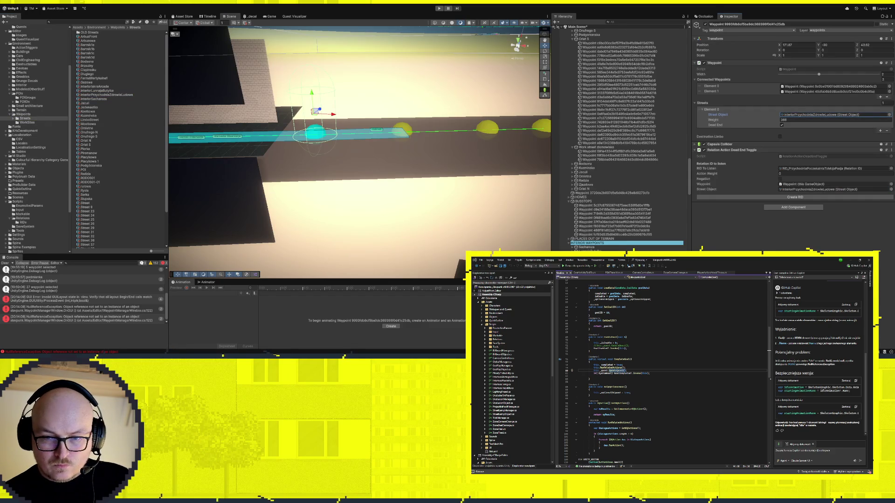
Set the toggle's Action Weight to 5, then inspect another street waypoint's settings
left_click(405, 129)
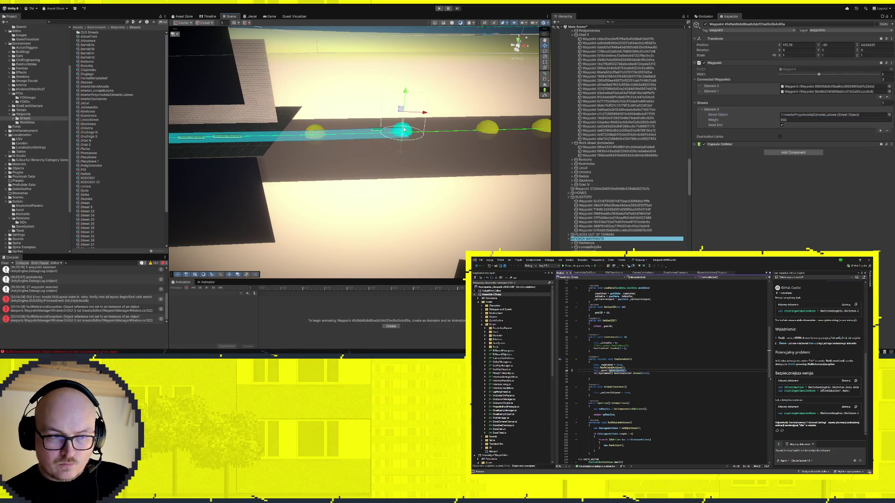
left_click(311, 133)
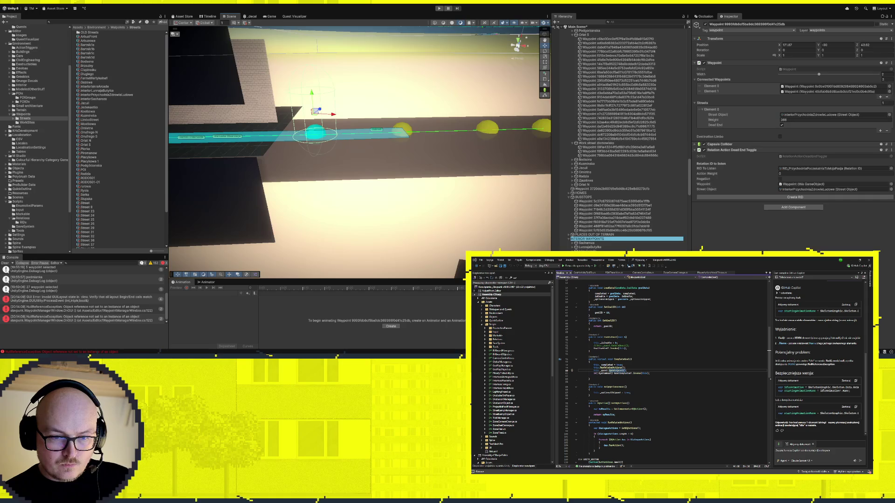
left_click(793, 173)
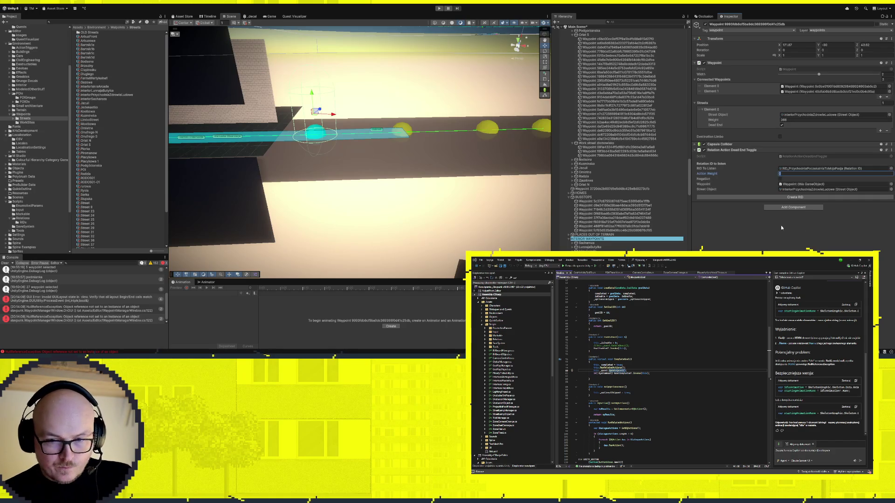
key("Return")
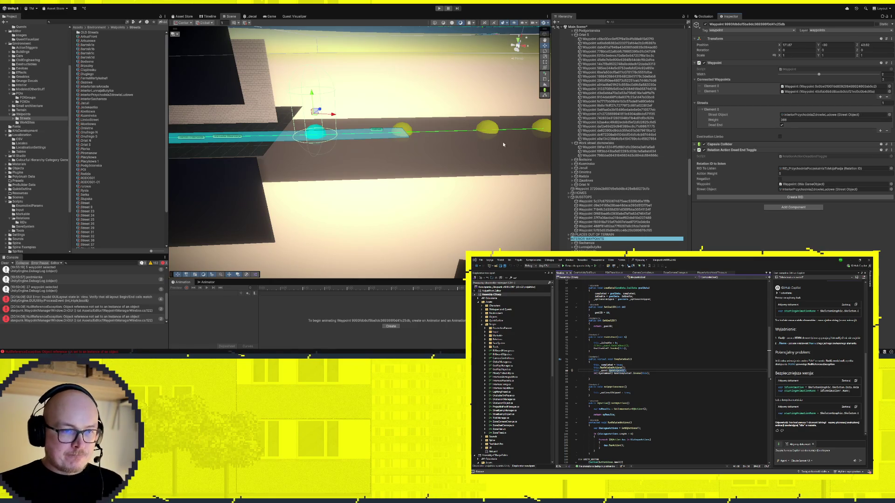
scroll(372, 164, "down", 10)
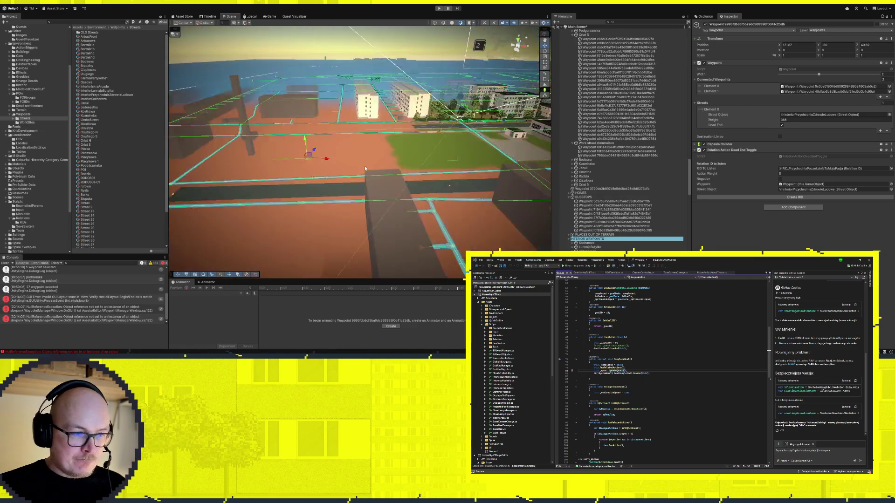
scroll(364, 166, "up", 8)
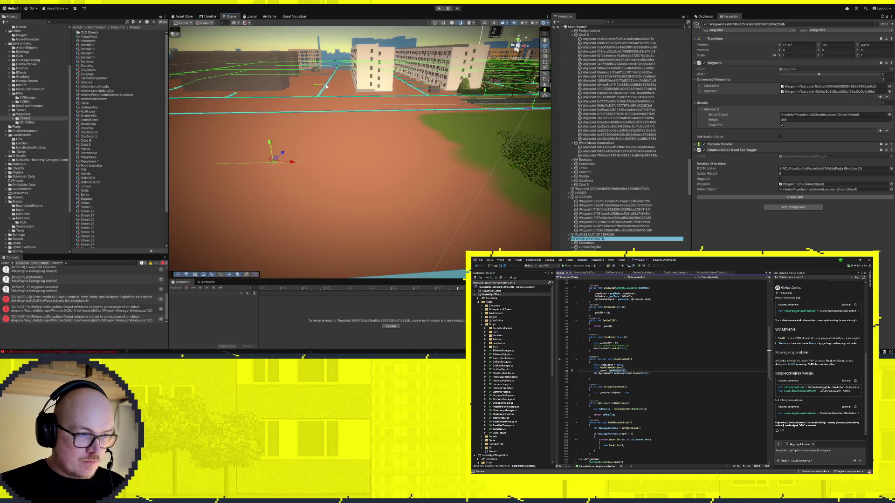
left_click(326, 86)
key("f")
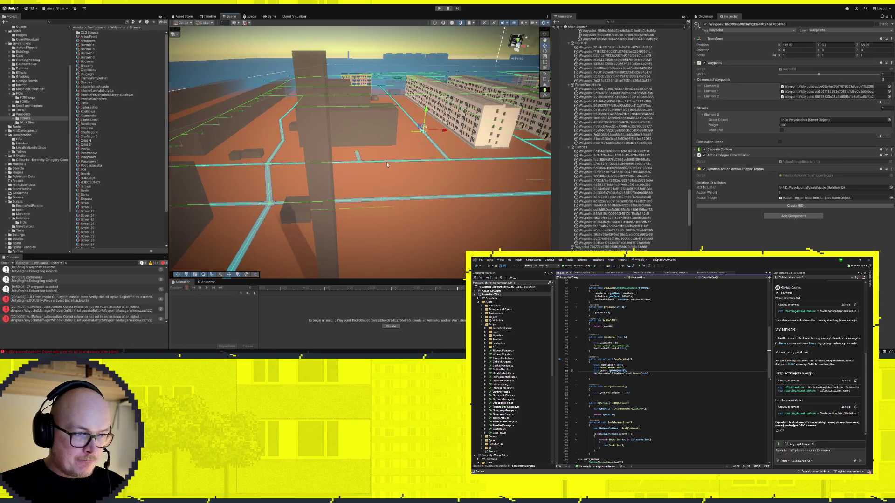
scroll(385, 164, "up", 6)
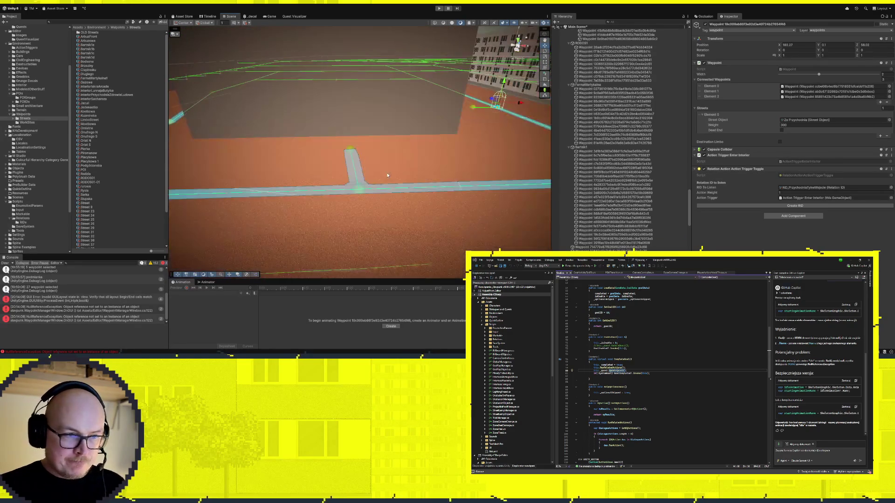
scroll(387, 175, "down", 4)
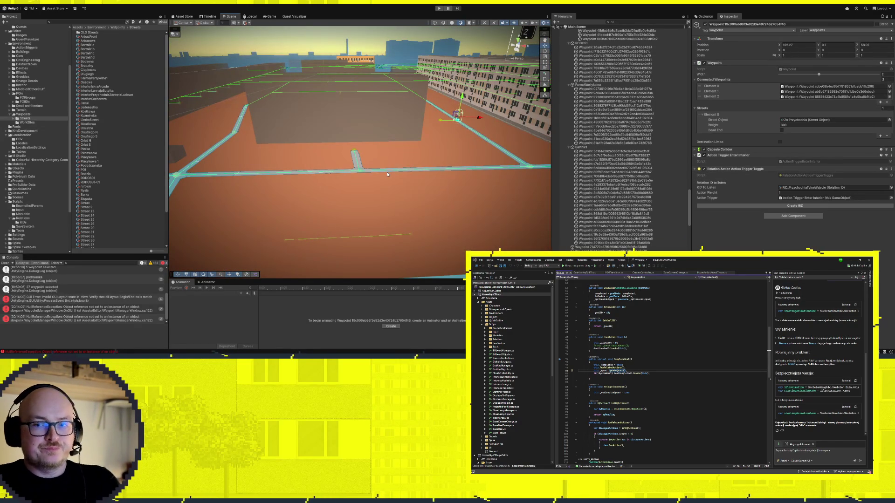
scroll(442, 208, "up", 5)
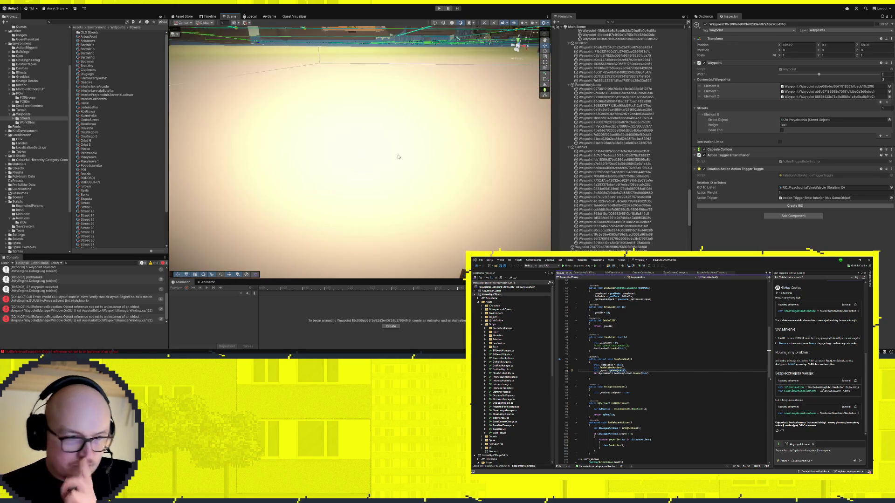
scroll(442, 208, "down", 5)
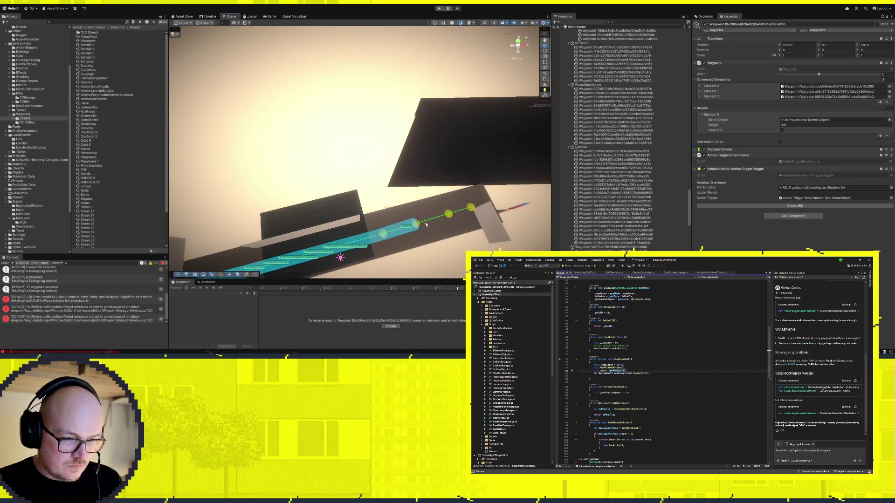
left_click(397, 246)
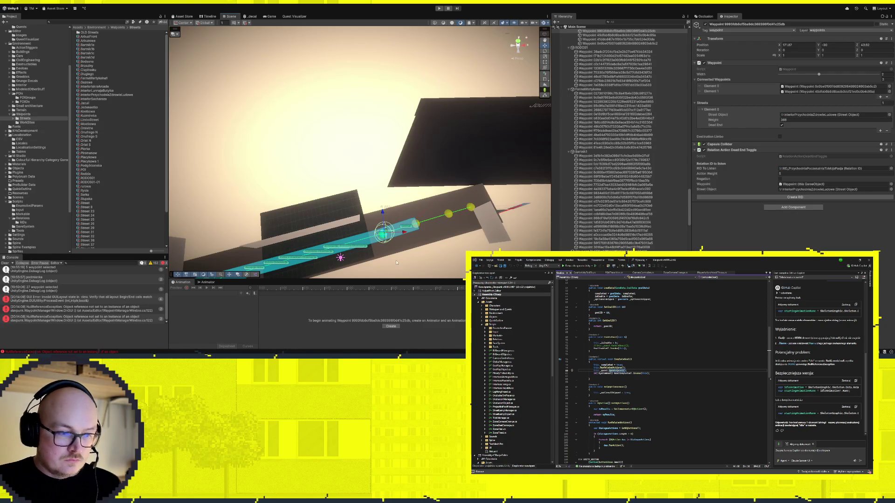
mouse_move(424, 260)
left_mouse_down()
mouse_move(443, 203)
mouse_move(378, 174)
left_mouse_up()
Review Staruszka Obserwacja, Garniak Obserwacja and the Gabinet trigger, then reopen Poczekalnia to moja pasja
left_click(354, 166)
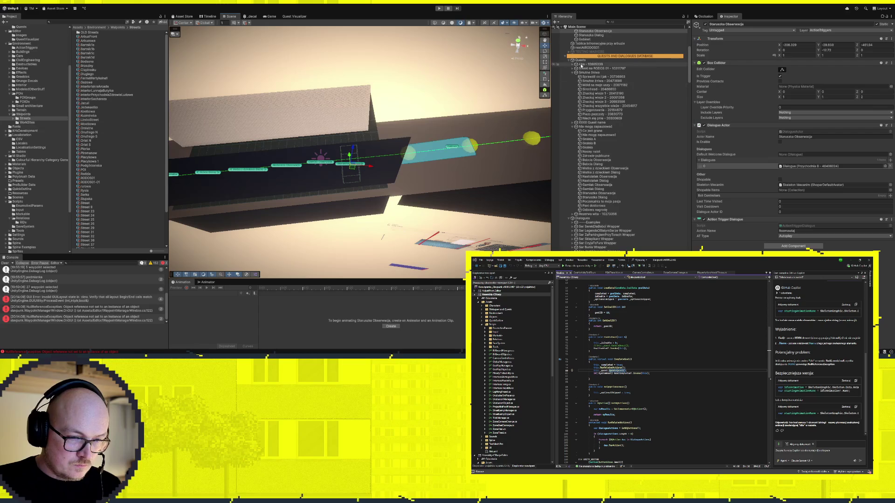
scroll(597, 210, "up", 2)
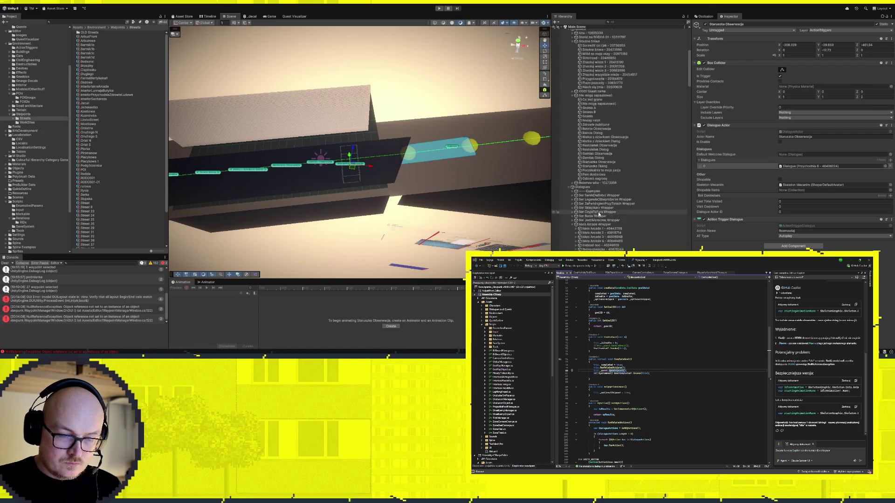
left_click(598, 200)
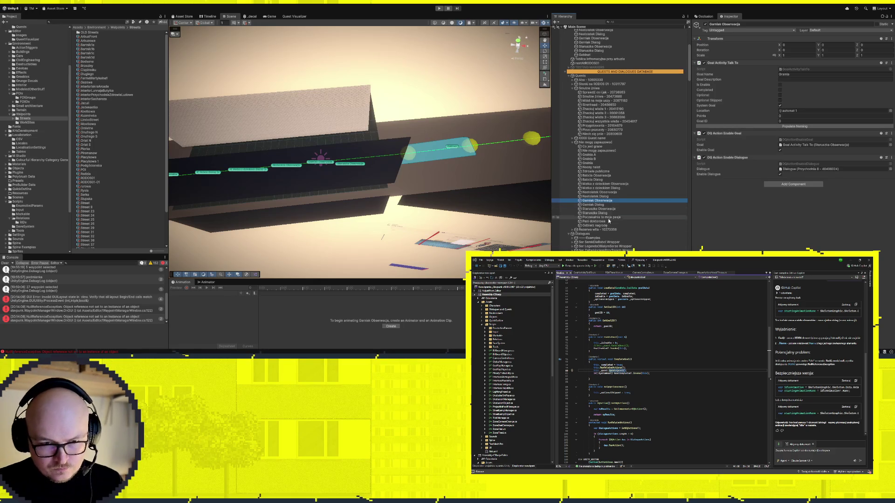
left_click(605, 218)
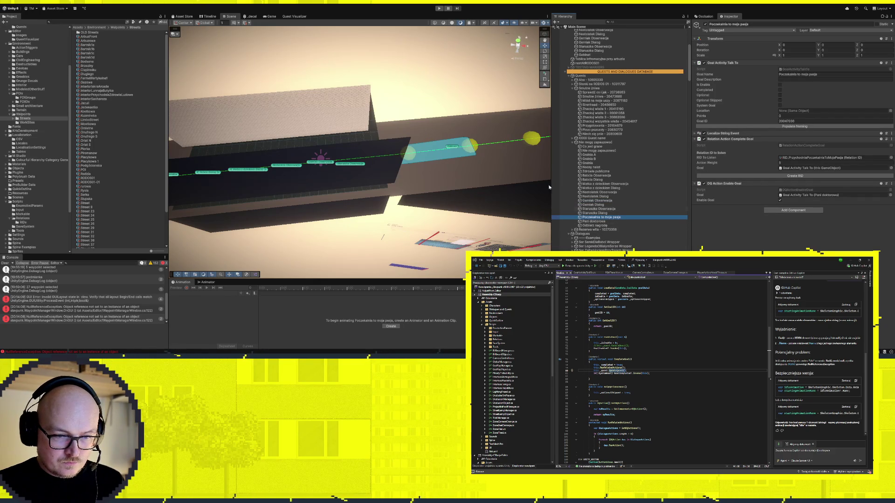
left_click(451, 147)
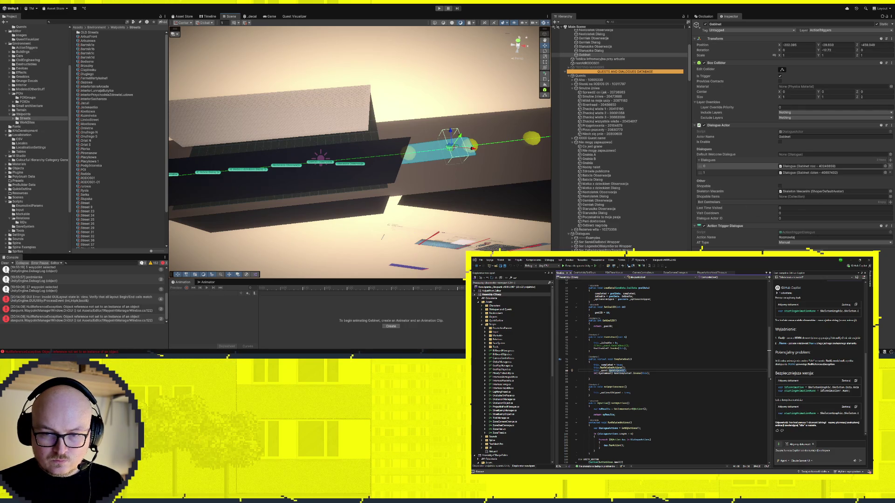
left_click(607, 218)
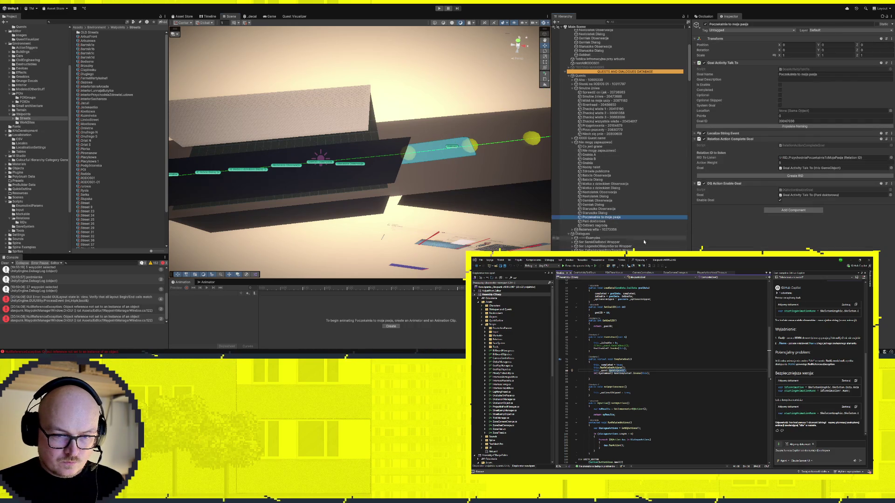
Add an enable-dialogue action to Poczekalnia to moja pasja targeting Gabinet dzien, then check Gabinet noc
left_click(782, 211)
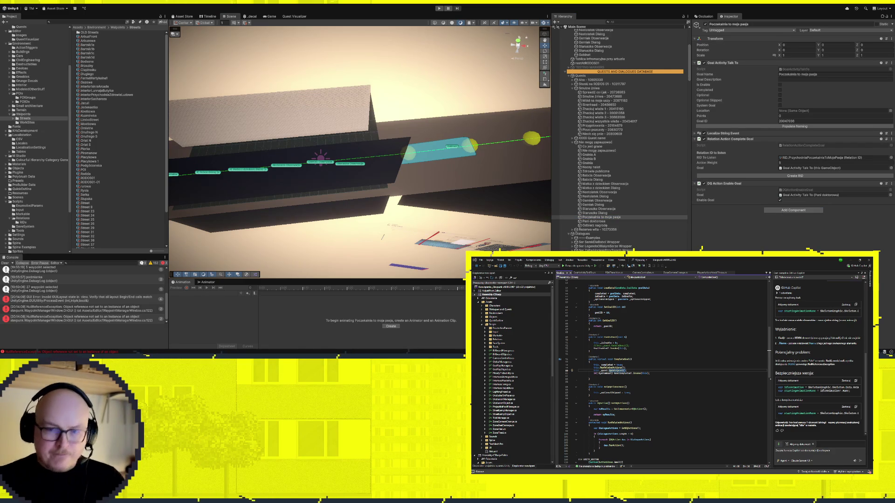
left_click(800, 238)
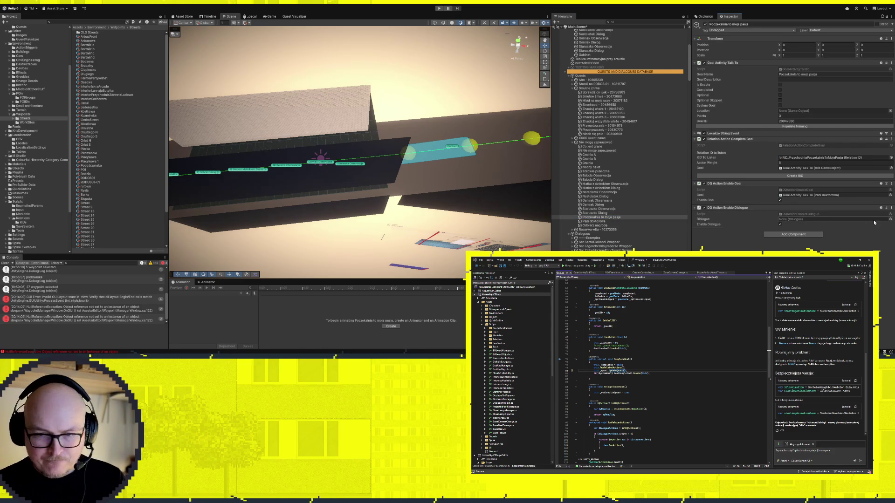
scroll(582, 224, "down", 3)
scroll(582, 224, "down", 6)
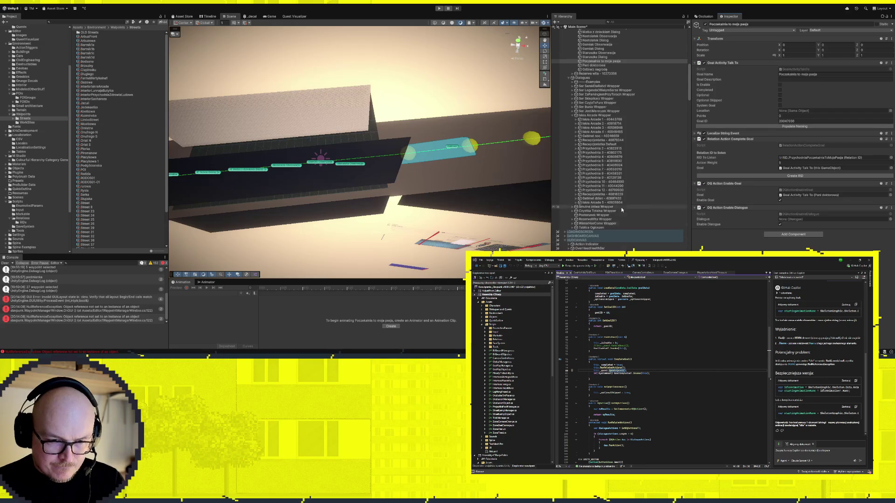
left_click_drag(601, 198, 826, 220)
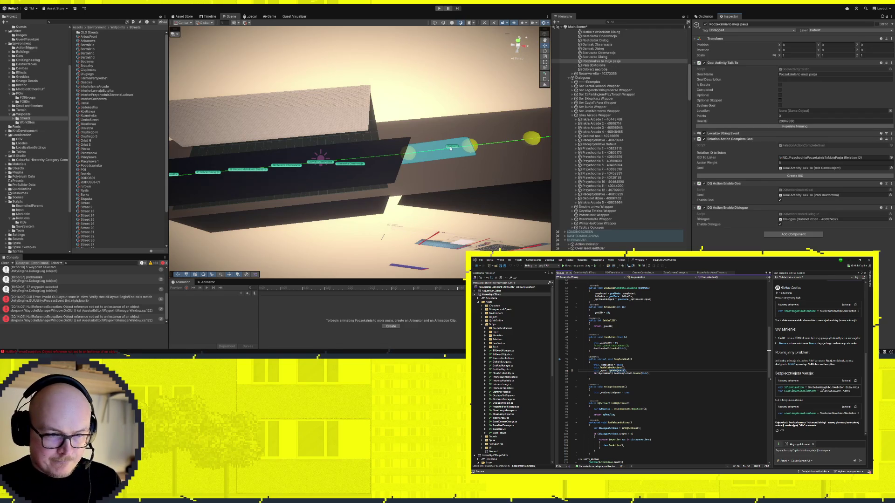
scroll(612, 157, "down", 4)
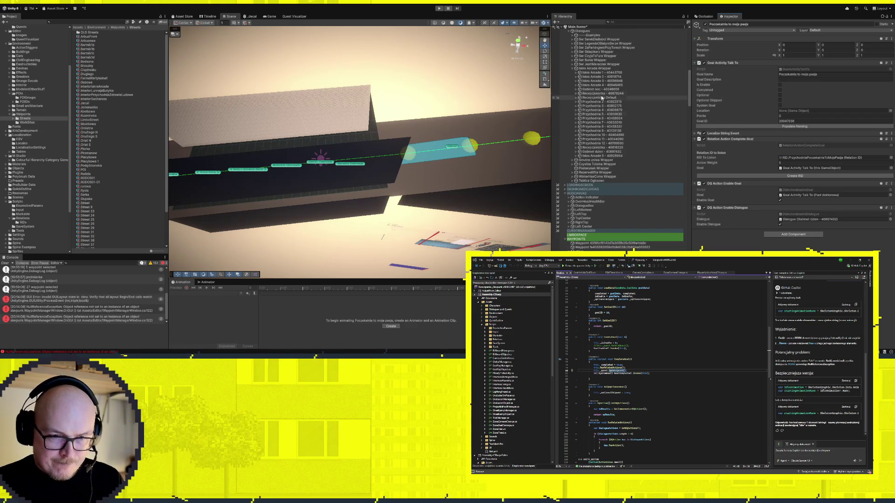
left_click(606, 89)
Inspect the Nocny nalot goal and orbit the Scene view along the street path
scroll(631, 136, "up", 10)
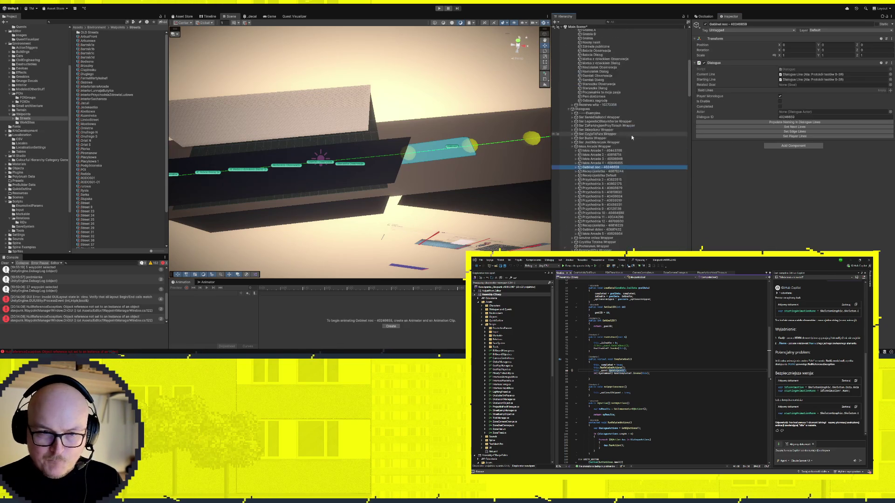
left_click(597, 120)
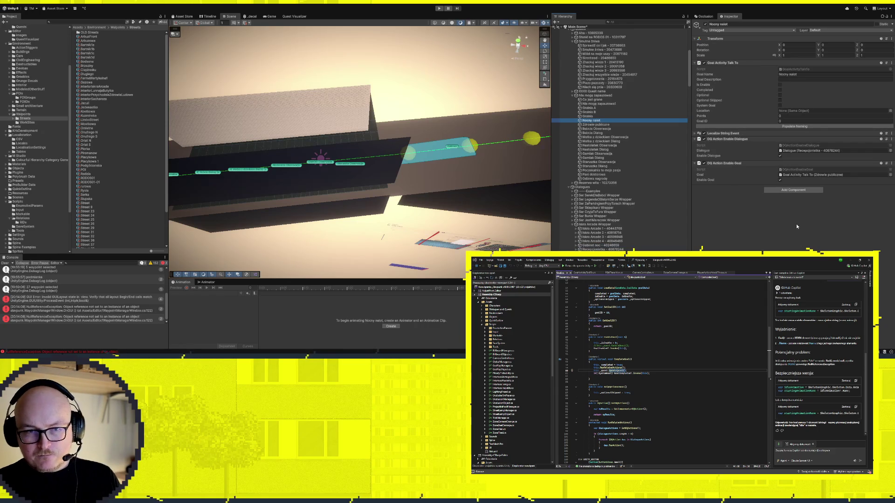
left_click_drag(504, 173, 377, 181)
scroll(376, 181, "up", 2)
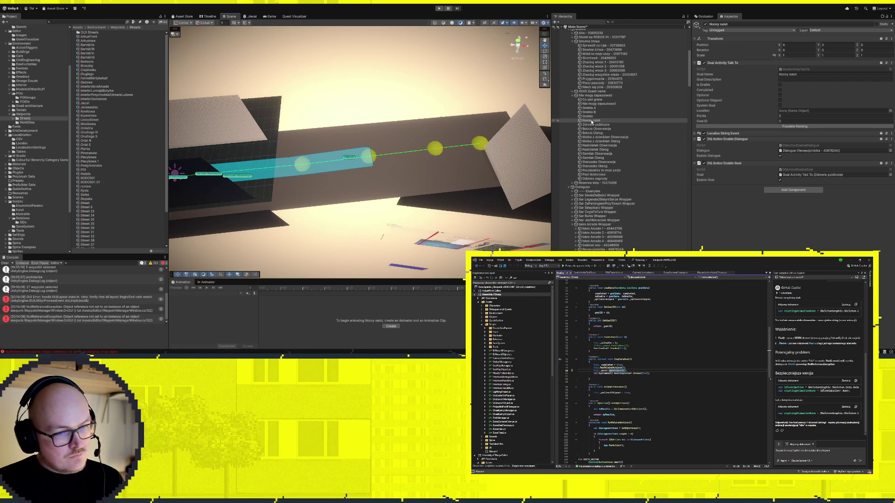
left_click_drag(527, 140, 484, 150)
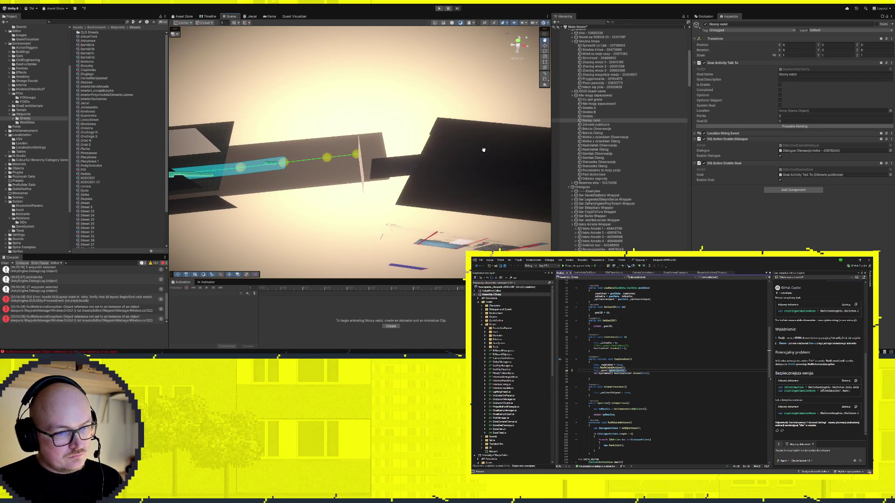
Check three street waypoints and the Gabinet actor, ending on the Pani doktorowa goal
left_click(357, 155)
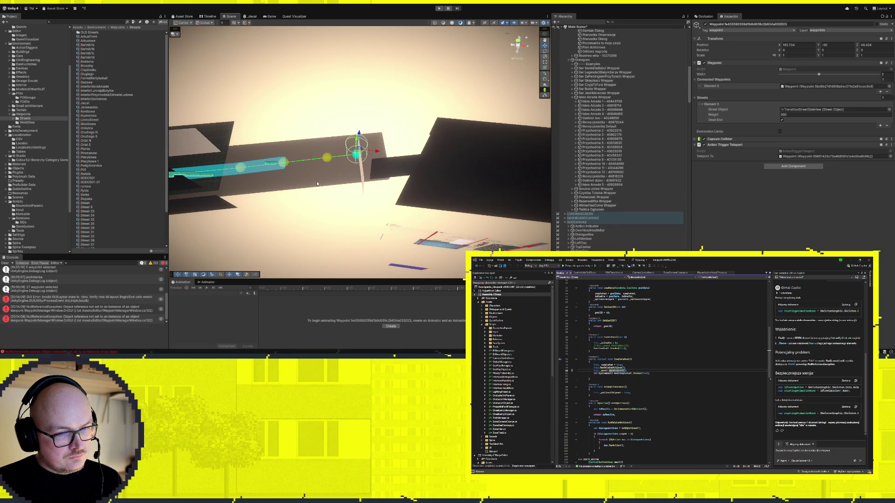
left_click(328, 159)
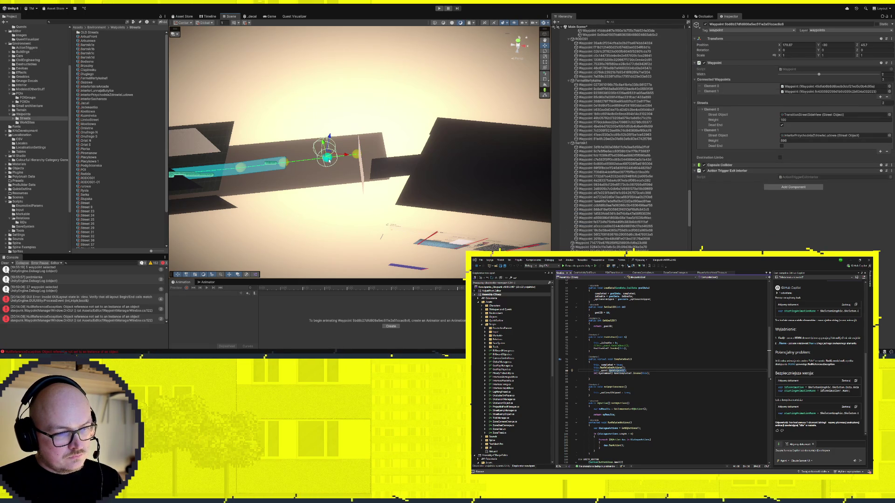
left_click(285, 164)
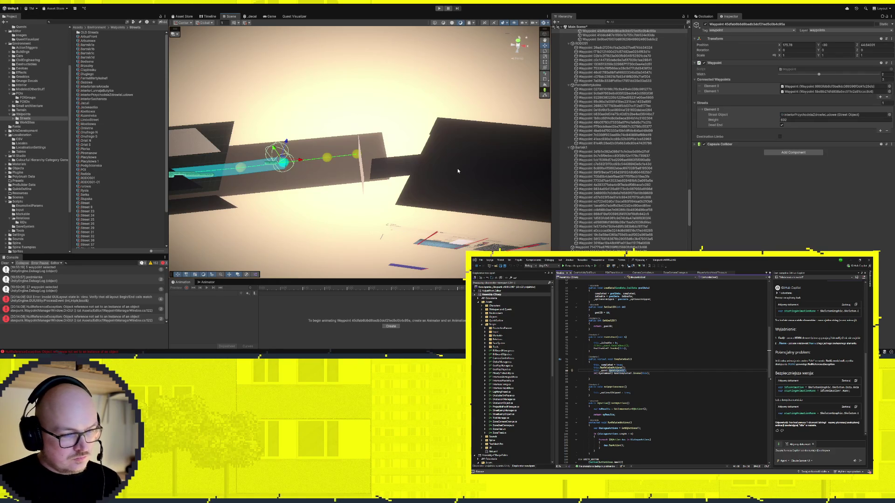
left_click_drag(319, 170, 392, 153)
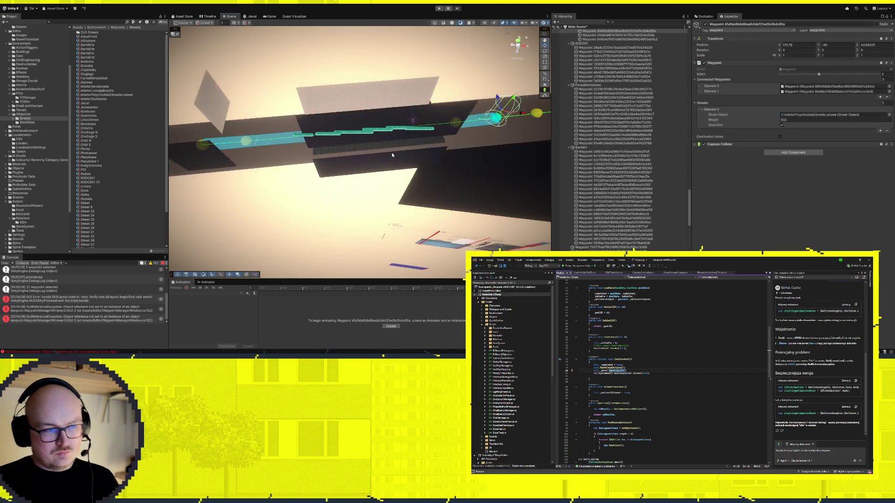
left_click(479, 121)
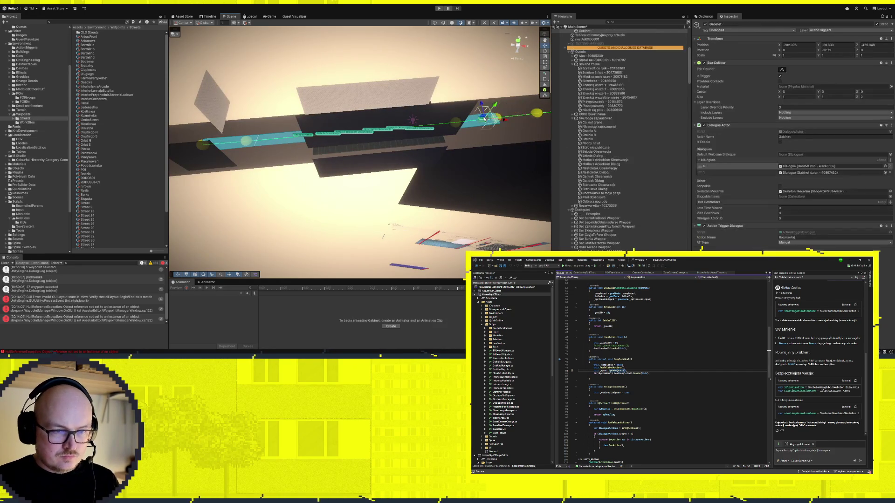
scroll(616, 214, "up", 3)
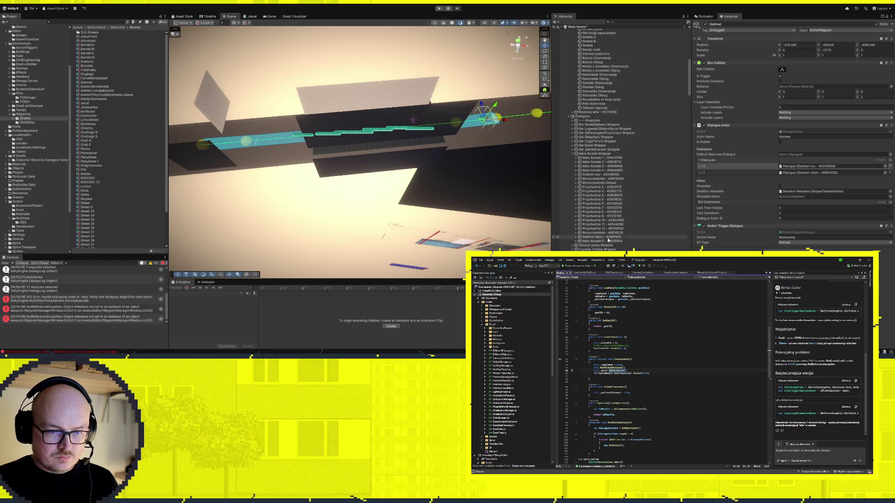
left_click(595, 104)
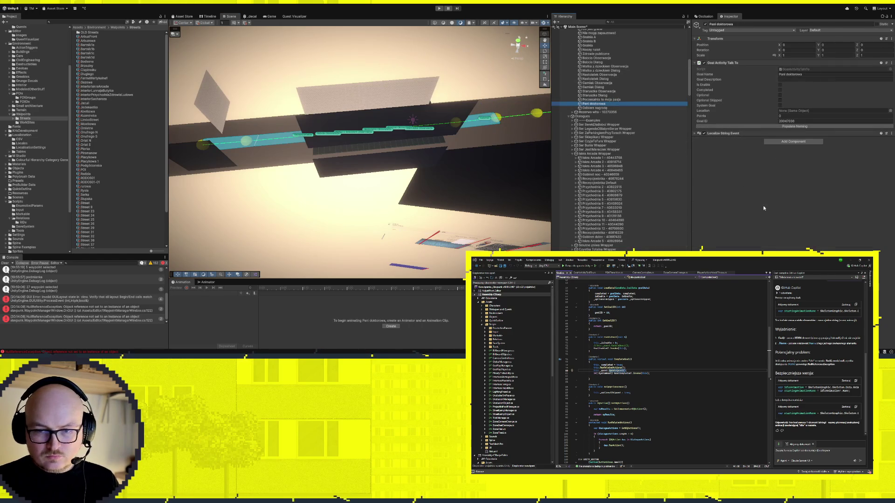
Add enable actions to Pani doktorowa set to the Iskra Arcade 5 dialogue and Odbierz nagrode goal
left_click(600, 100)
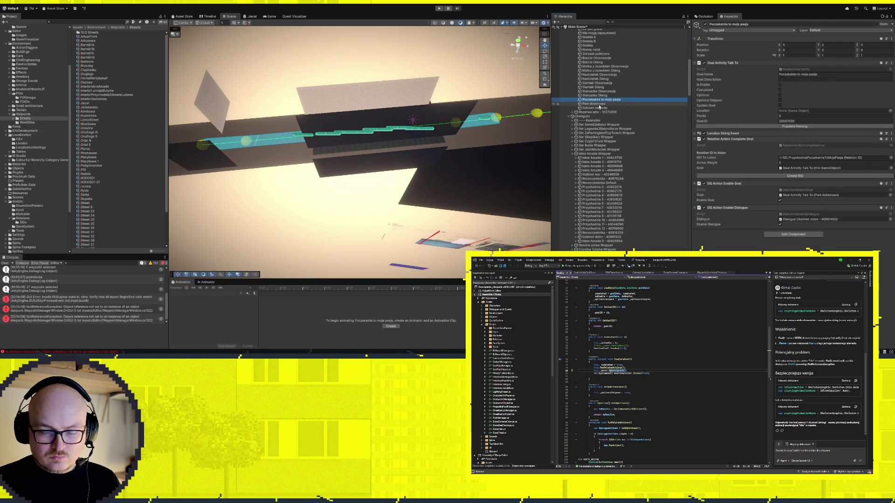
left_click(600, 104)
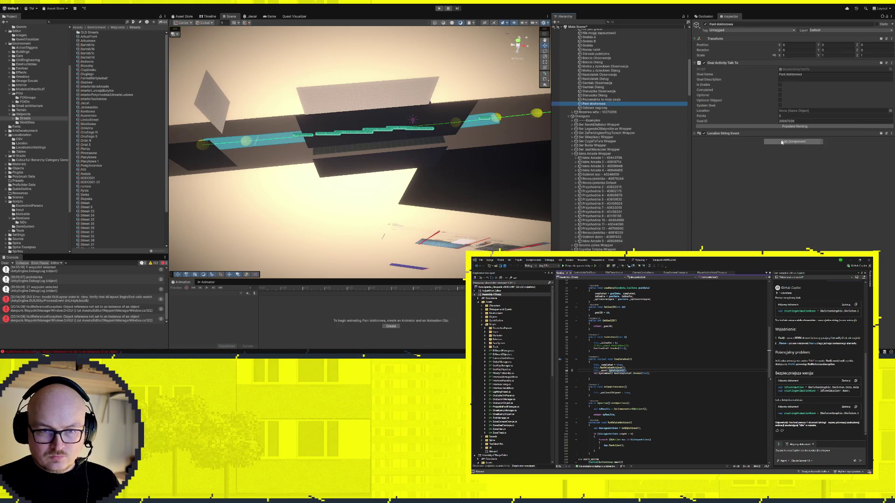
left_click(845, 170)
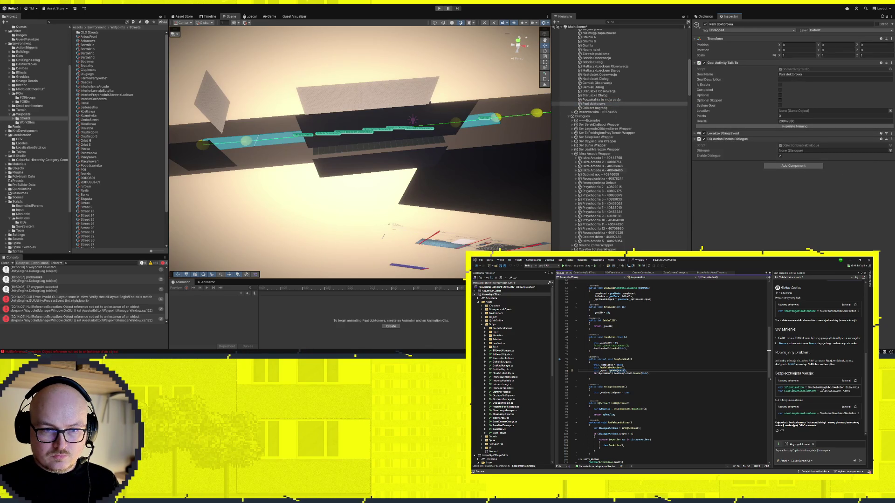
left_click_drag(591, 242, 821, 151)
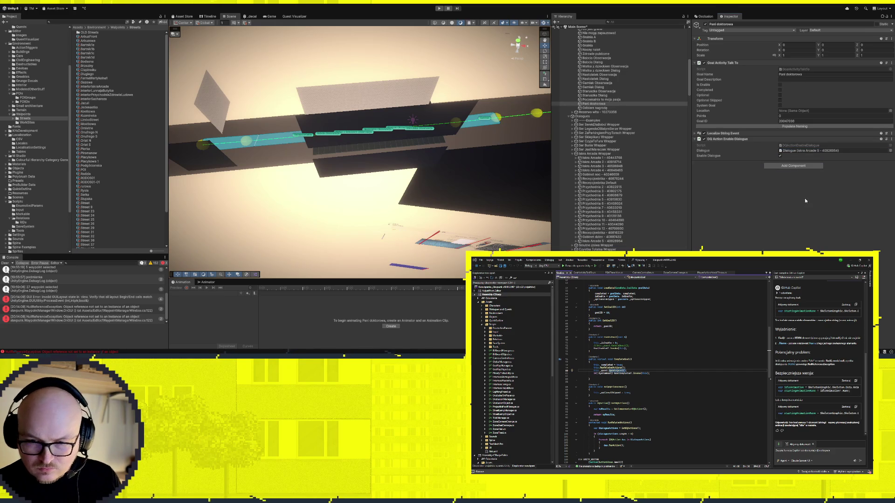
left_click_drag(597, 109, 821, 176)
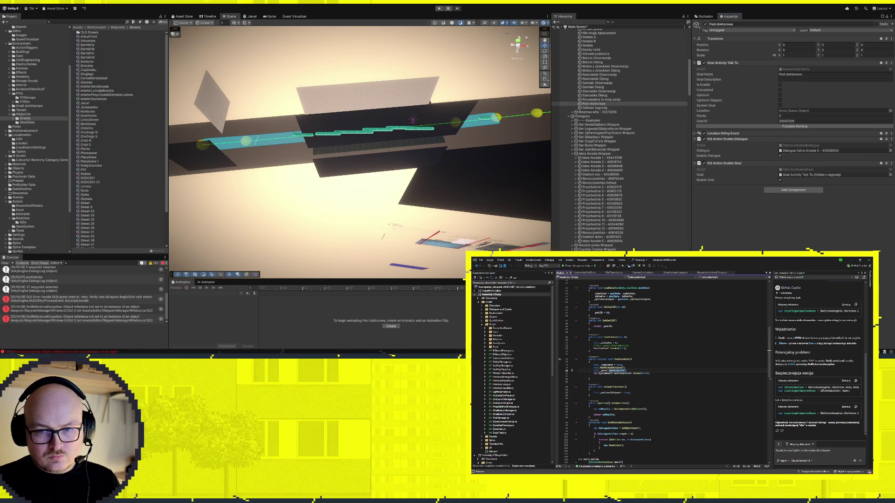
left_click(595, 241)
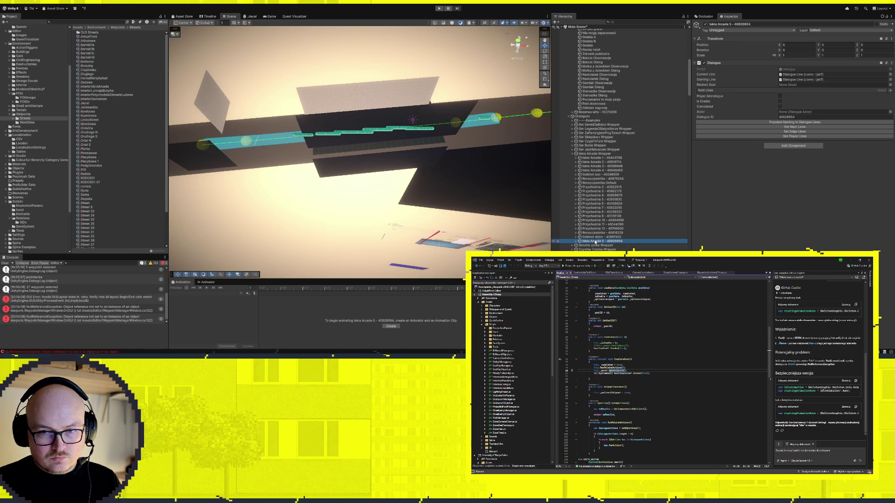
Set Iskra Arcade 5's Related Goal to Odbierz nagrode and Gabinet dzien's to Pani doktorowa
mouse_move(595, 241)
left_mouse_down()
mouse_move(664, 57)
mouse_move(629, 122)
mouse_move(805, 88)
left_mouse_up()
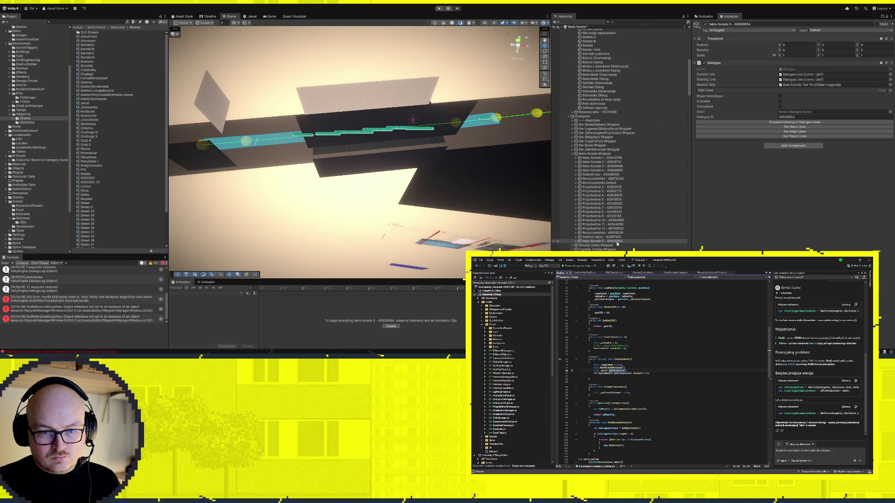
left_click(602, 237)
mouse_move(601, 238)
left_mouse_down()
mouse_move(620, 173)
mouse_move(606, 105)
mouse_move(792, 84)
left_mouse_up()
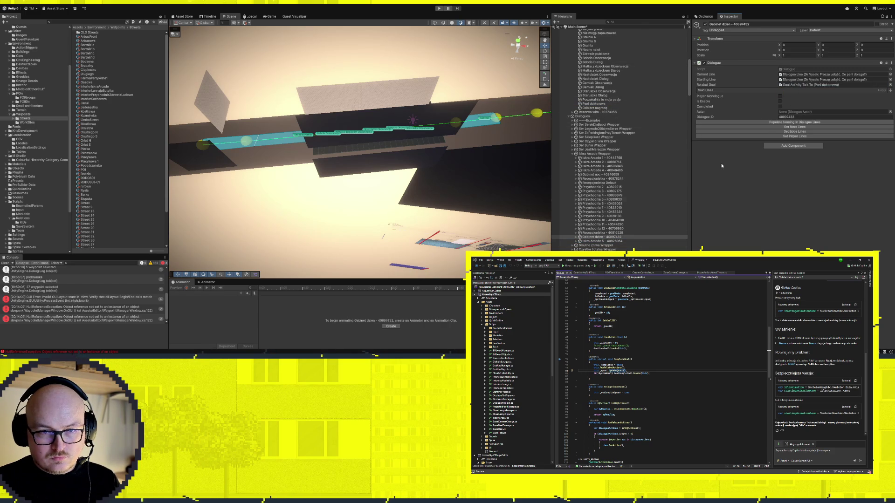
Open the Recepcjonistka dialogue and expand its dialogue lines
left_click(588, 233)
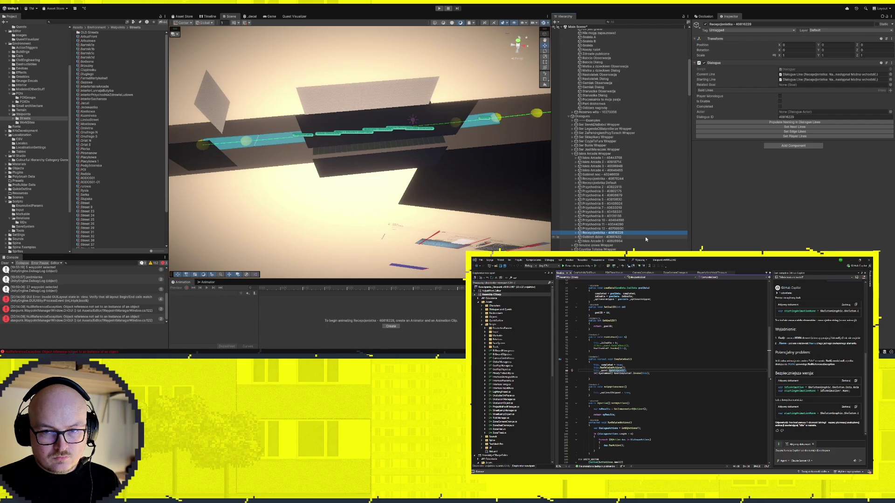
left_click(576, 233)
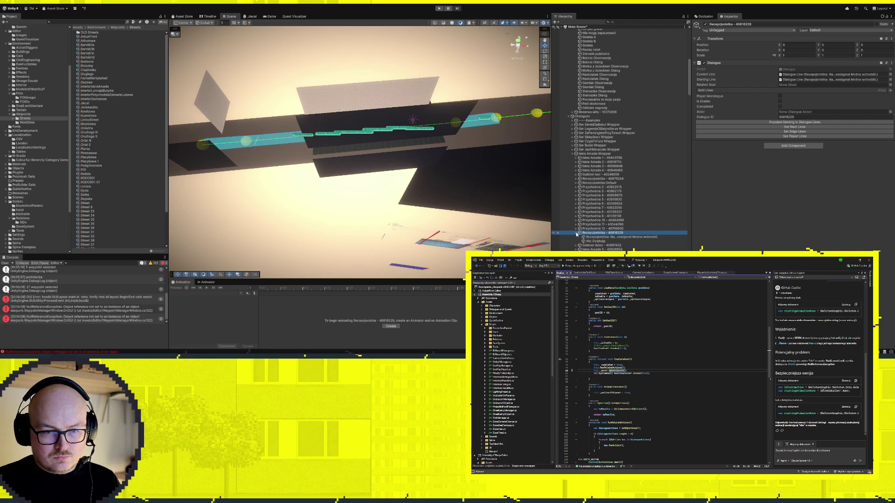
left_click(577, 233)
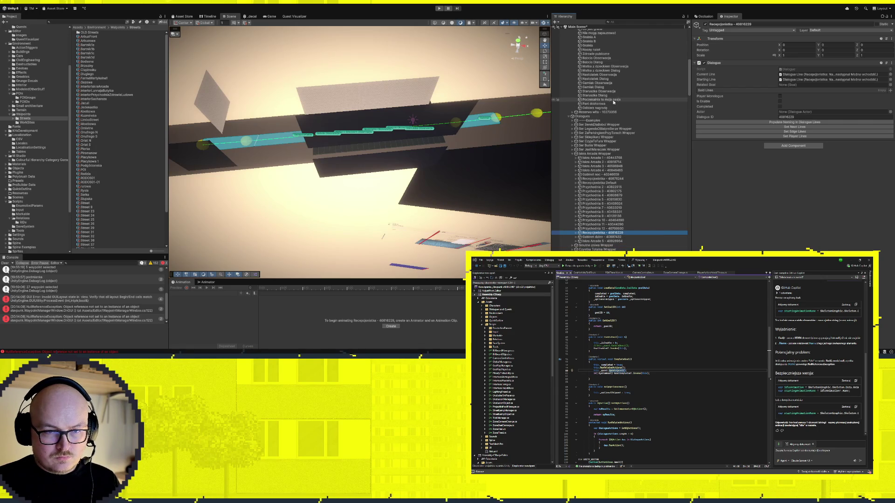
left_click(576, 233)
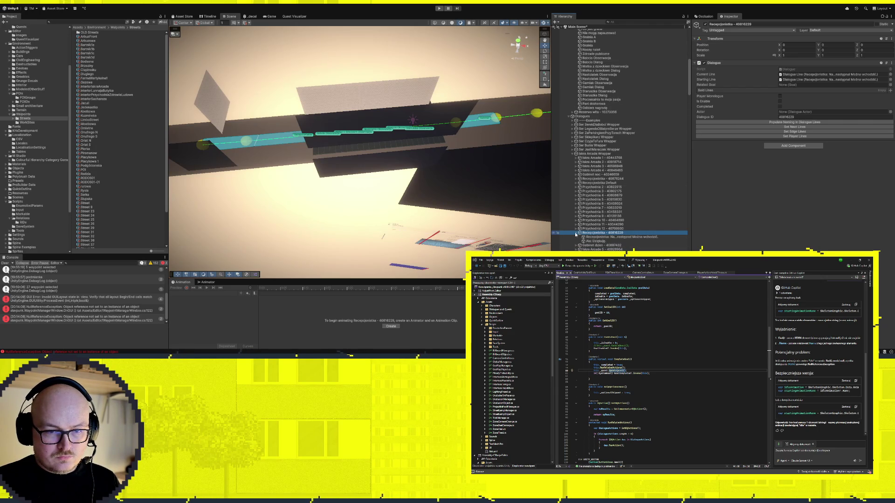
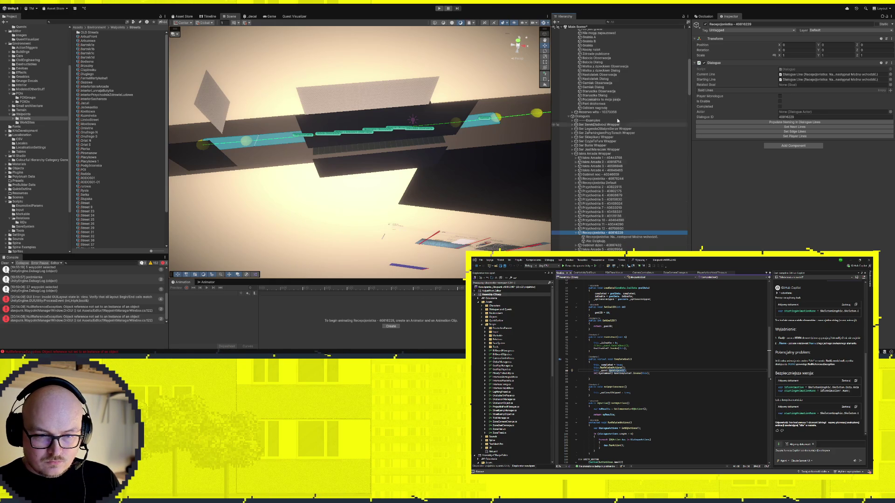
Set the Poczekalnia to moja pasja goal's Enable And Play Dialogue field to Recepcjonistka - 40816229
left_click(595, 96)
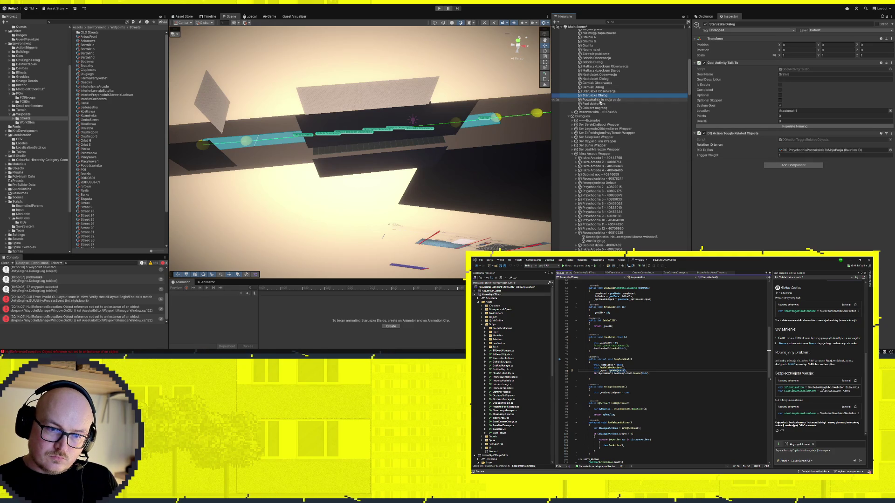
left_click(601, 100)
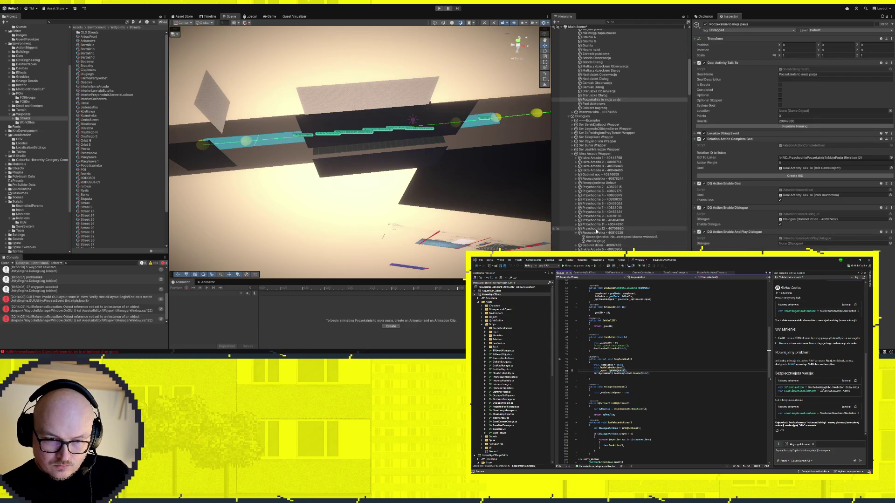
left_click_drag(601, 232, 820, 243)
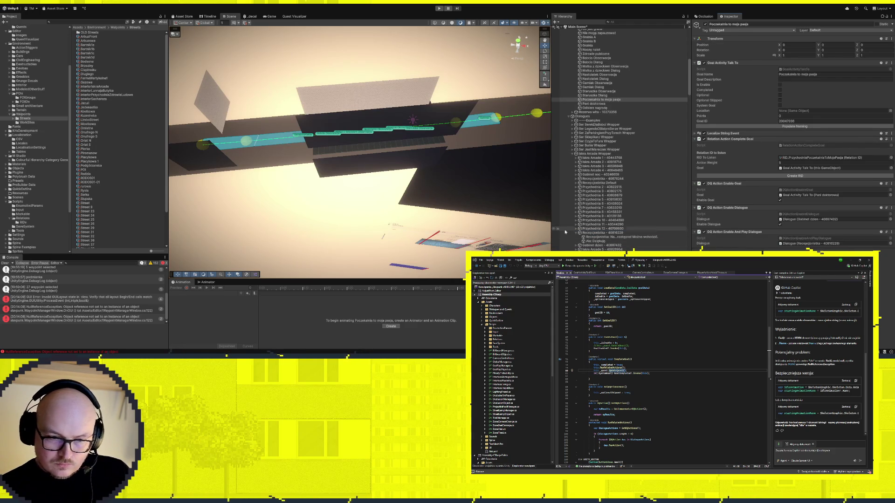
left_click(589, 233)
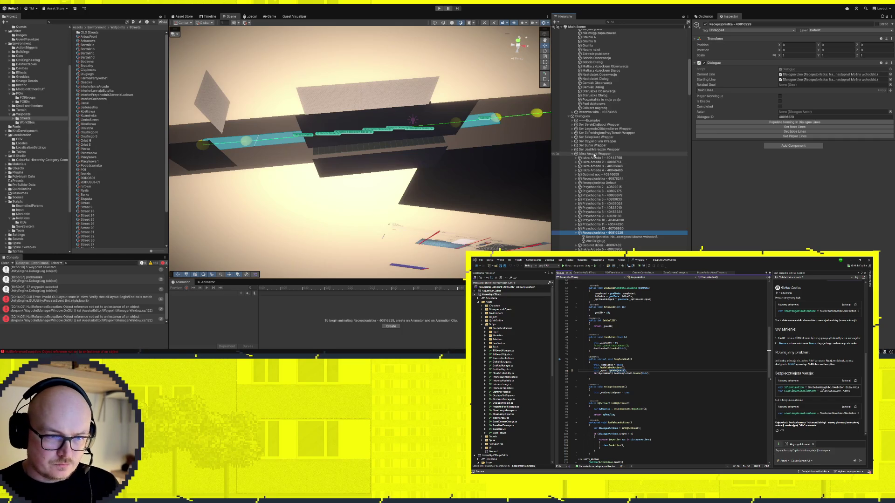
Browse the Gabinet dzien, Przychodnia, Recepcjonistka and Iskra Arcade dialogues in the Hierarchy
left_click(592, 245)
left_click(597, 229)
left_click(602, 224)
left_click(604, 221)
left_click(614, 187)
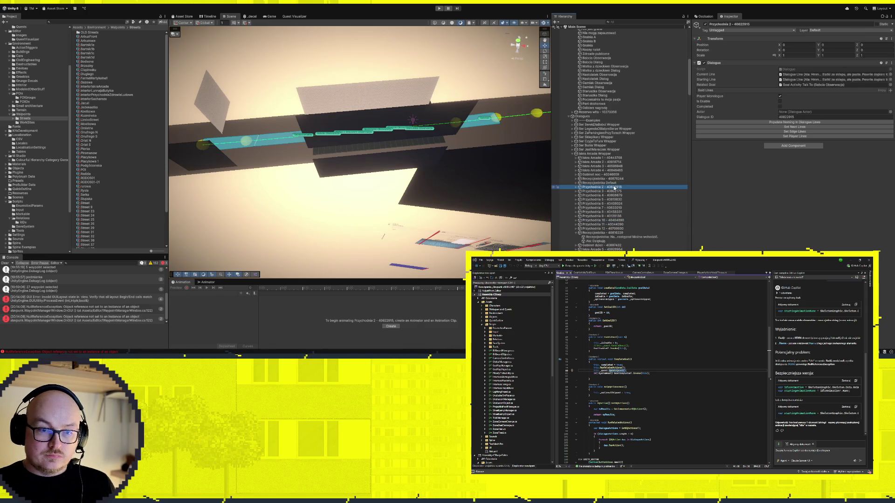
left_click(610, 183)
left_click(610, 178)
left_click(610, 175)
left_click(611, 170)
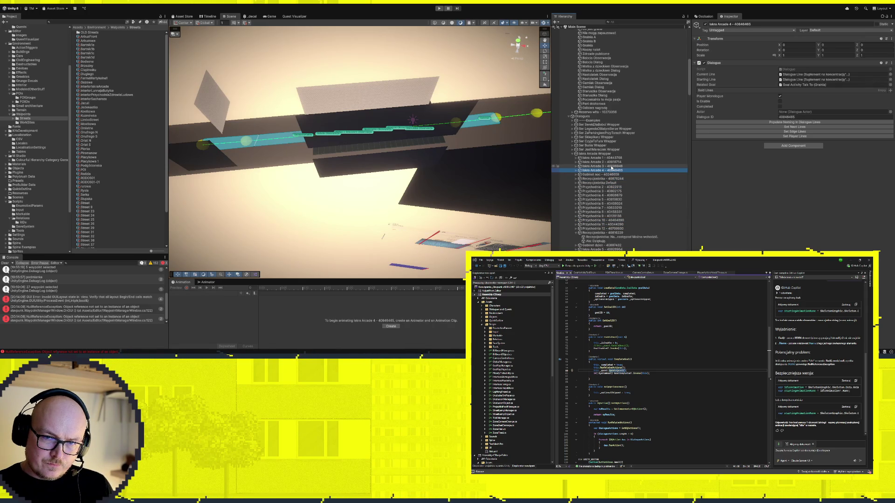
left_click(611, 167)
Set the Gabinet noc dialogue's Related Goal to the Nocny nalot goal
left_click(611, 170)
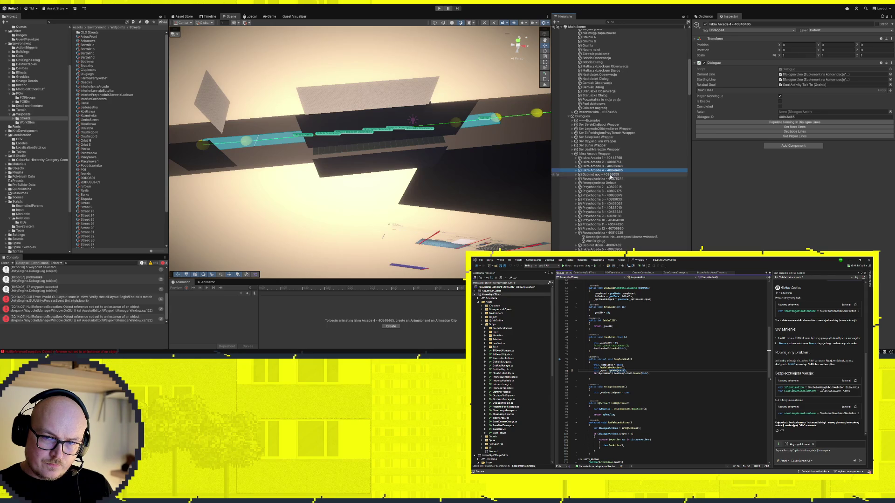
left_click(611, 175)
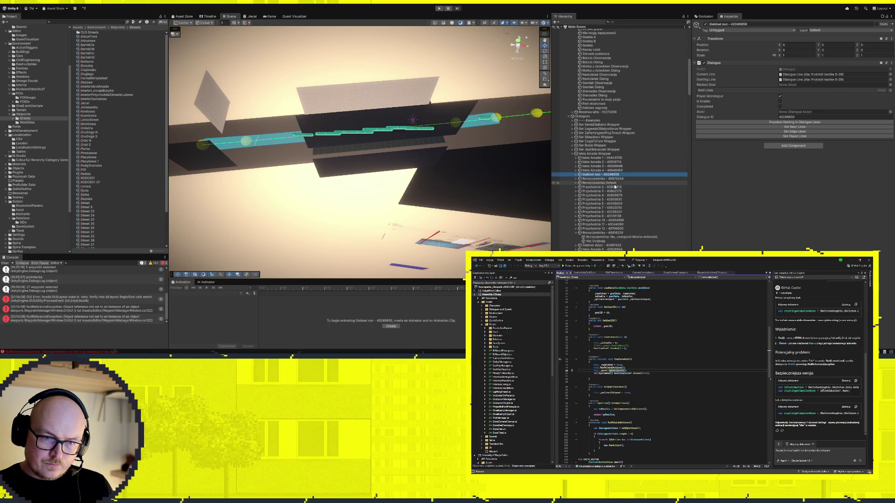
left_click_drag(594, 50, 811, 84)
Inspect the Recepcjonistka - 40878244 dialogue and its child lines
left_click(599, 179)
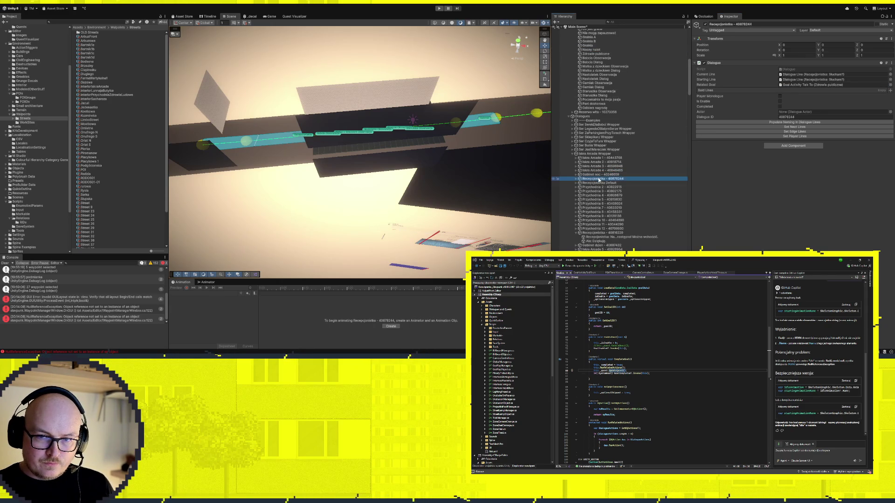
left_click(576, 179)
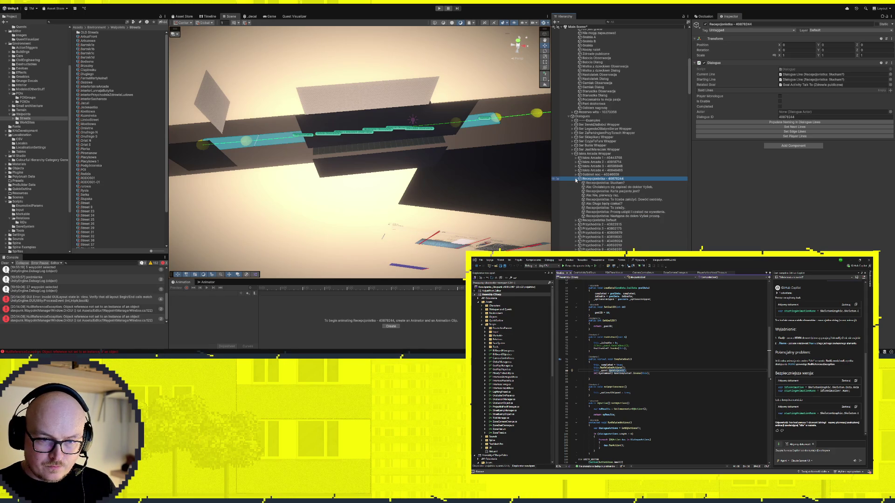
left_click(576, 180)
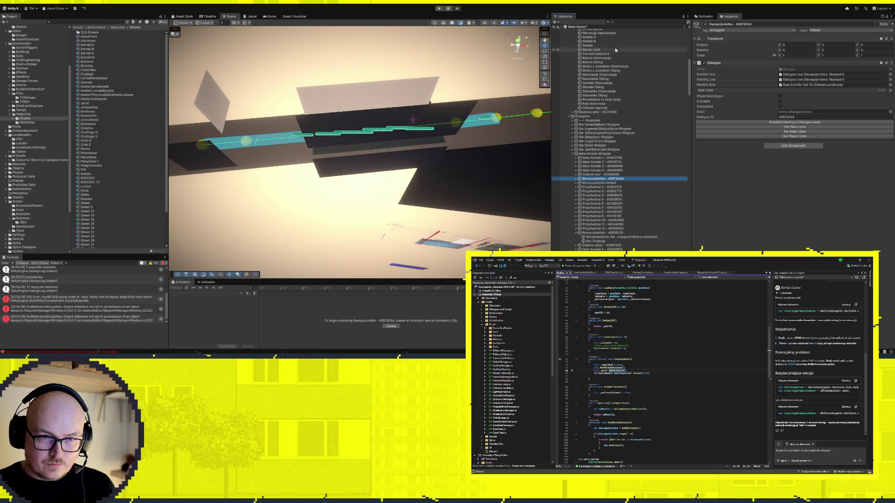
left_click(802, 156)
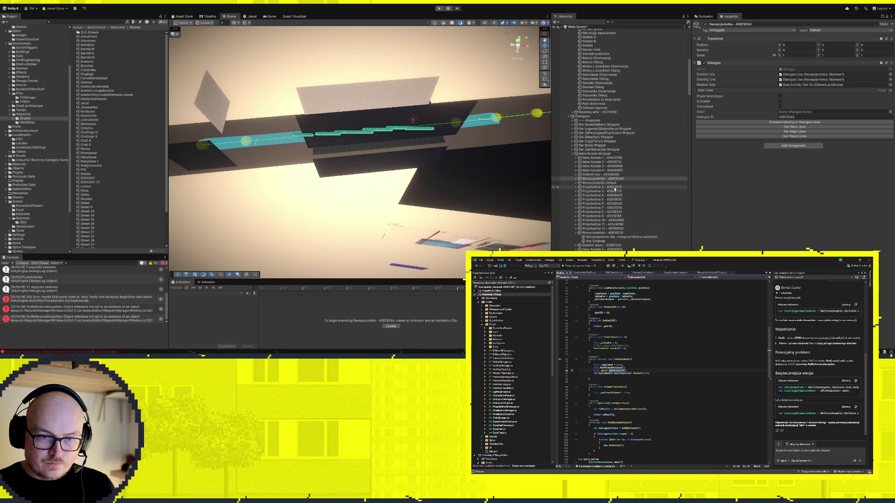
Step through the Recepcjonistka Default and Przychodnia 2 to 8 dialogues
left_click(609, 184)
left_click(612, 188)
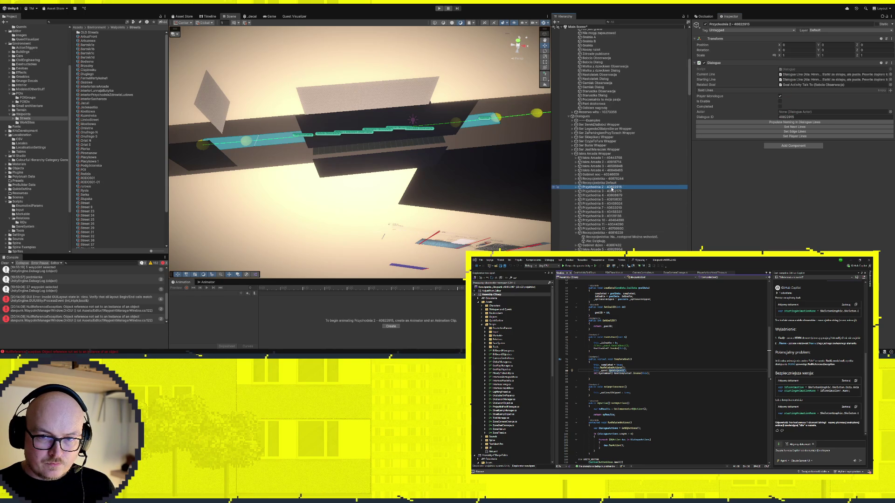
left_click(617, 192)
left_click(614, 196)
left_click(613, 199)
left_click(611, 204)
left_click(609, 208)
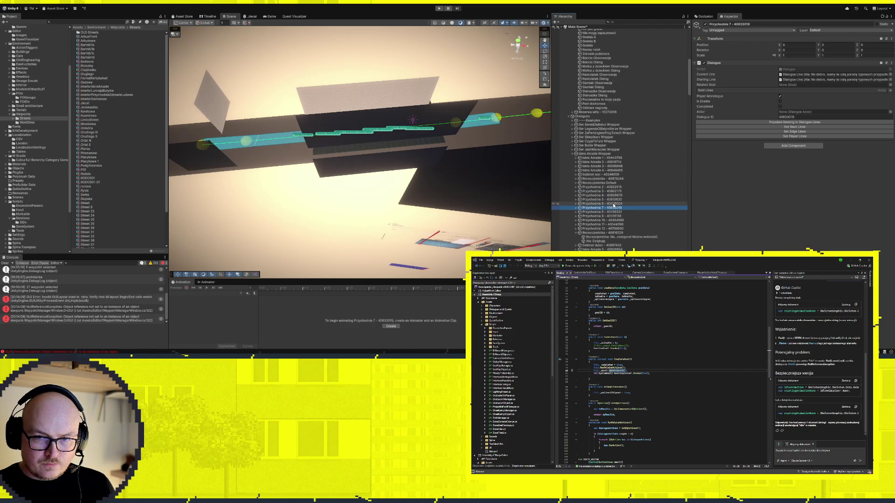
left_click(606, 200)
left_click(614, 208)
key("Up")
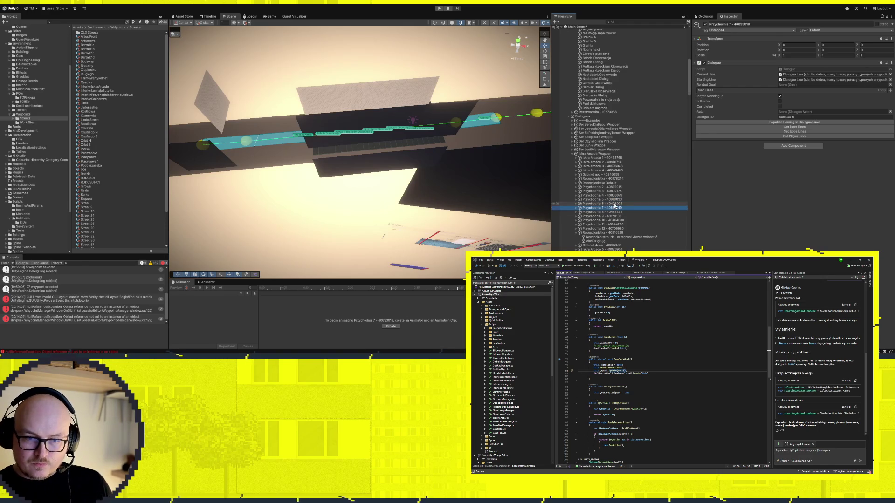
key("Down")
key("Down")
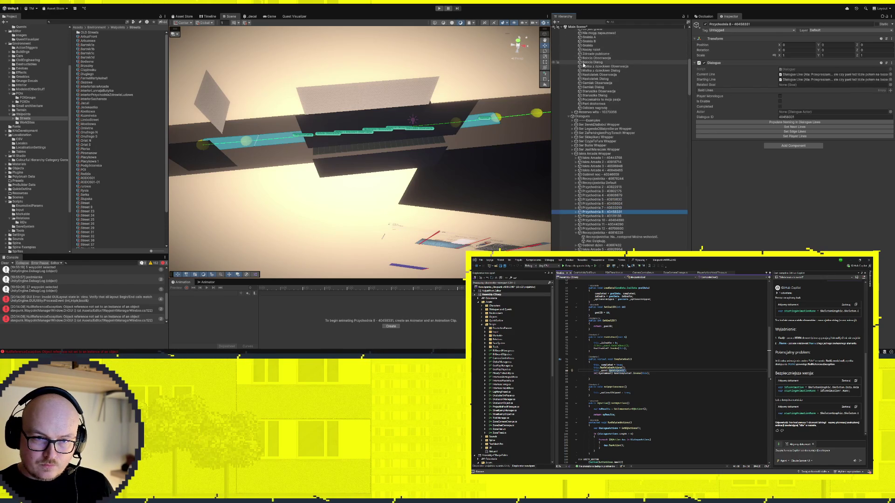
Link Przychodnia 8 to Babcia Dialog, and assign related goals to Przychodnia 9, 10 and 11
left_click_drag(592, 63, 794, 88)
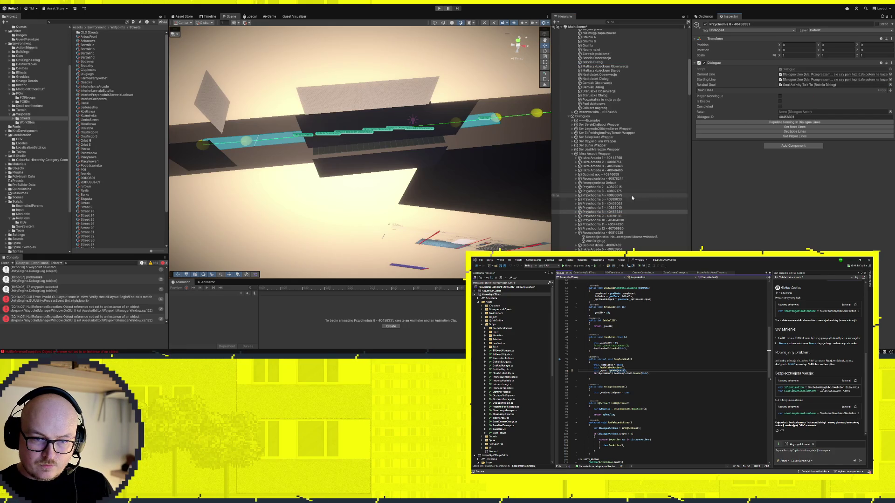
left_click(611, 216)
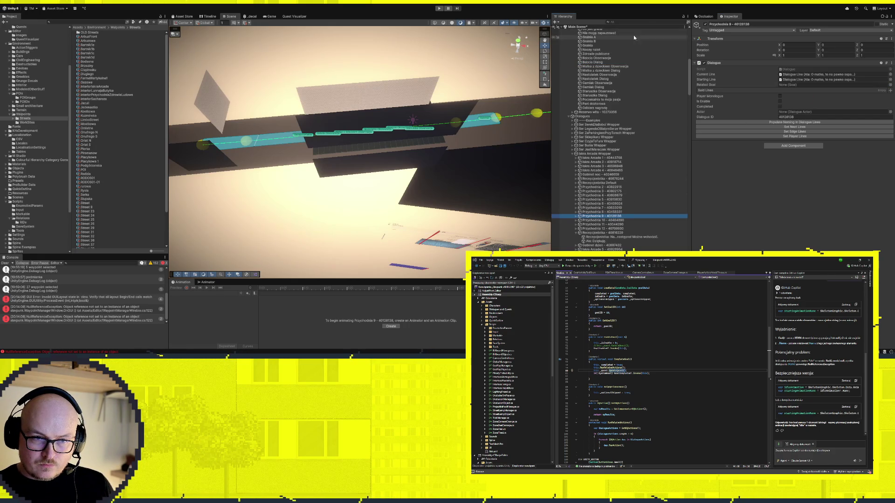
left_click_drag(601, 71, 796, 101)
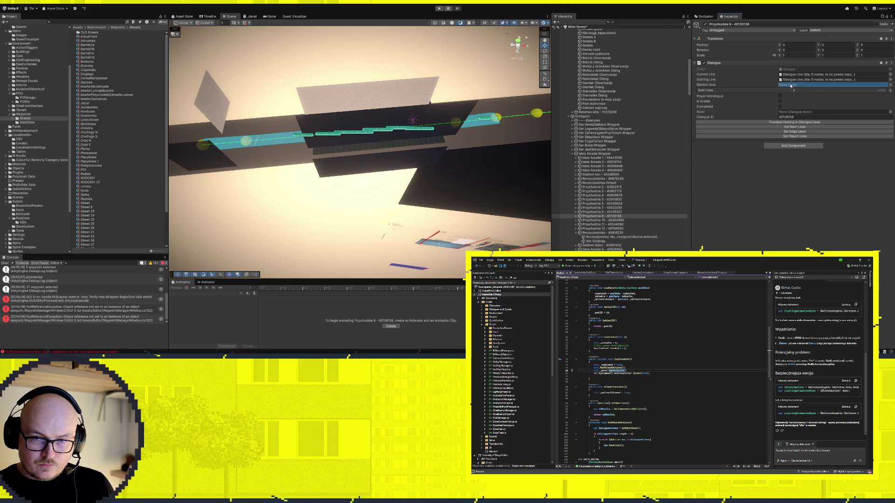
left_click(612, 221)
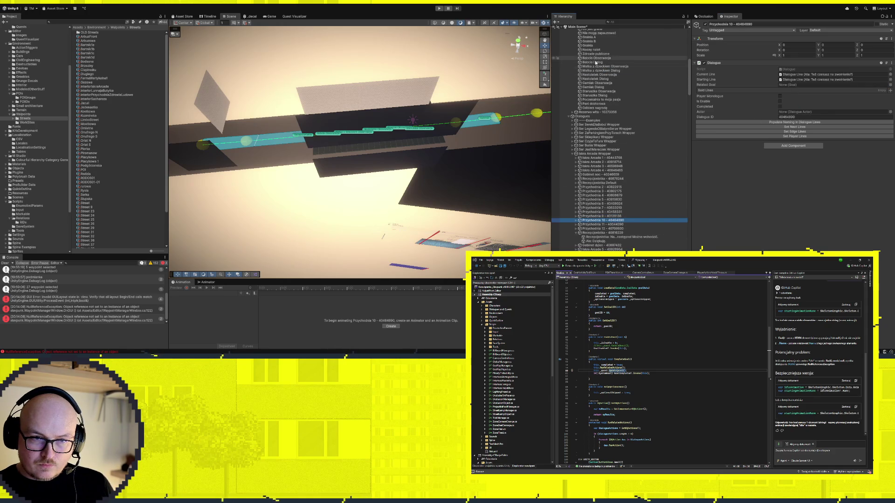
left_click_drag(588, 90, 809, 85)
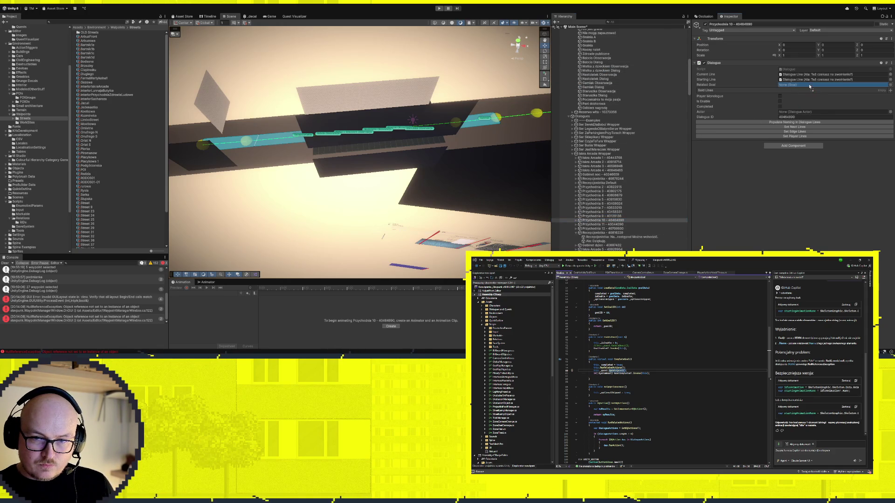
left_click(609, 225)
left_click_drag(604, 96, 789, 87)
Give Przychodnia 12 the Poczekalnia to moja pasja goal, relink Przychodnia 11, and check Odbierz nagrodę
left_click(601, 228)
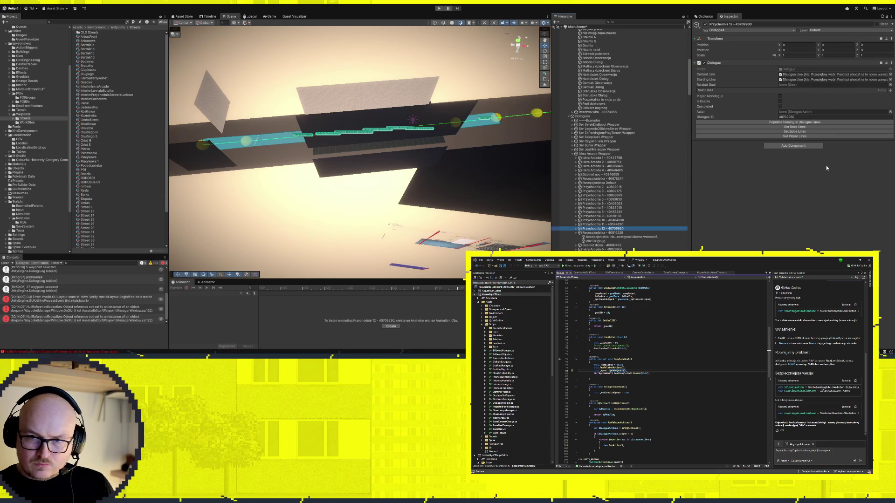
left_click_drag(614, 100, 791, 87)
left_click(616, 225)
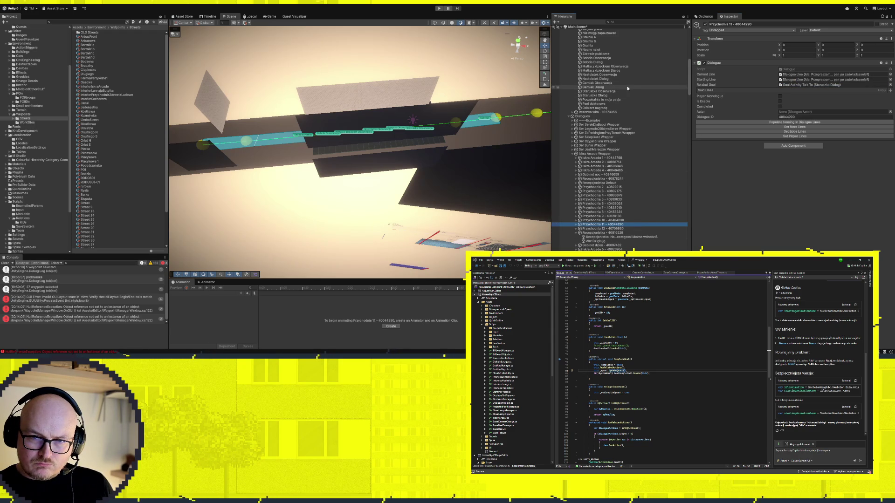
left_click_drag(626, 88, 804, 88)
left_click(610, 220)
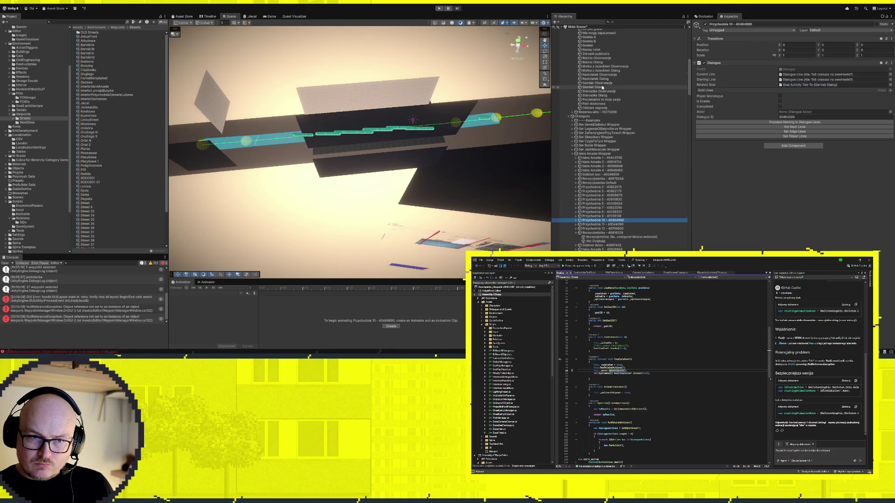
left_click(831, 85)
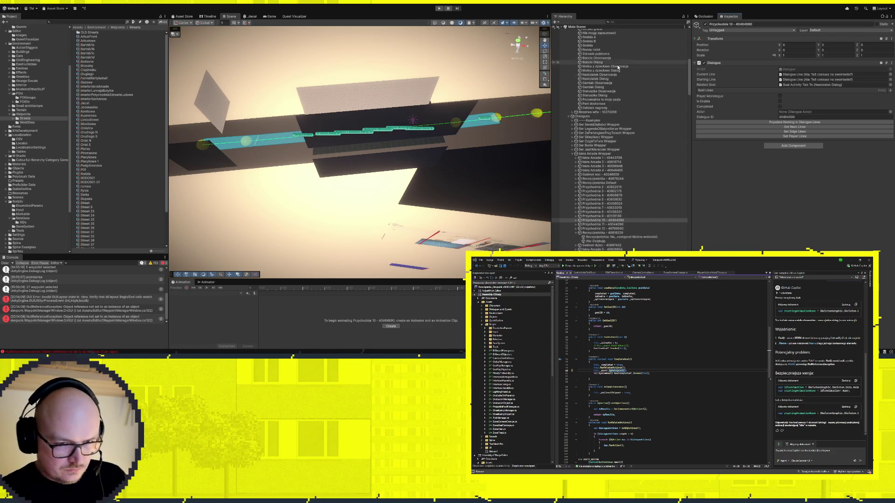
left_click(606, 107)
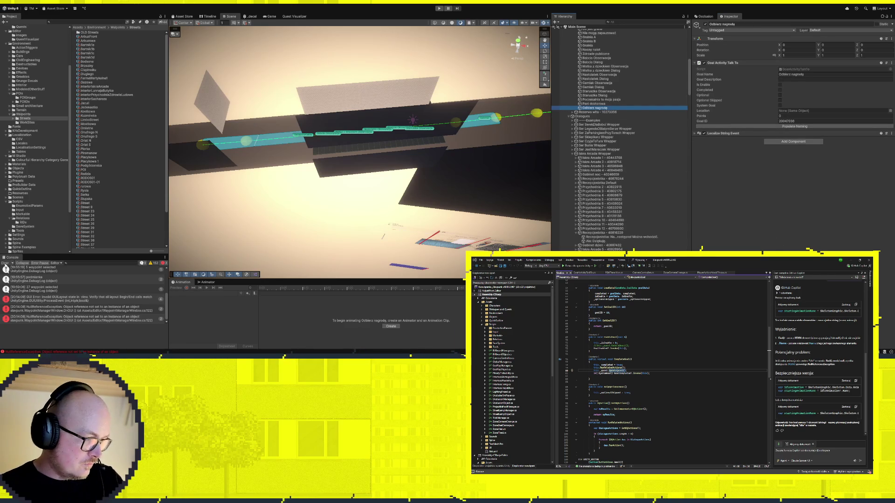
Clear the Console and enter Play mode with Ctrl+P
left_click(5, 263)
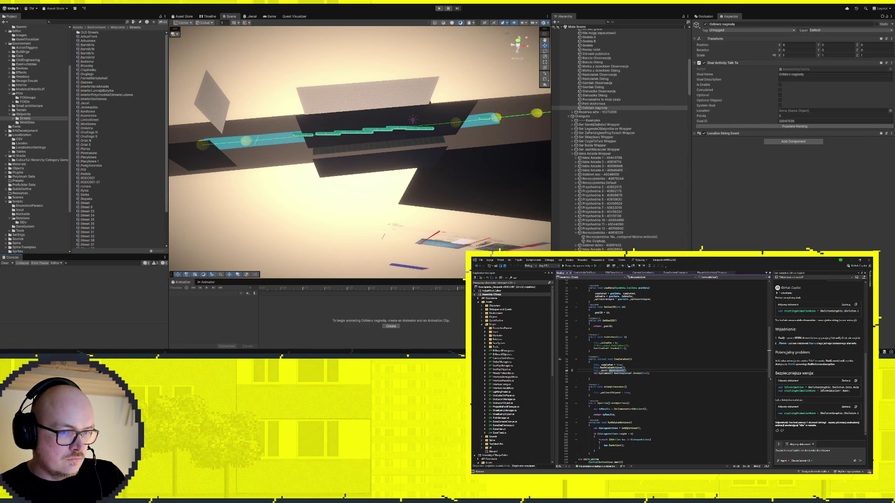
key("ctrl+p")
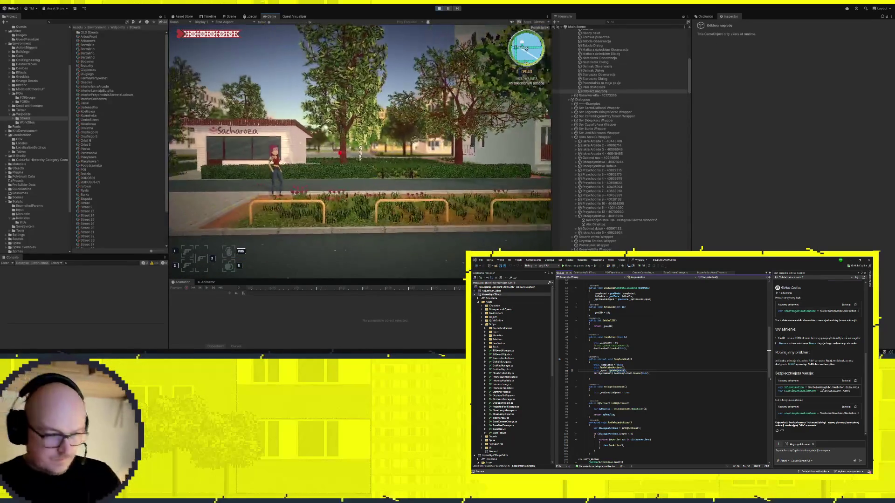
Run the character left through the courtyard and down the street, then stop Play mode
key("a")
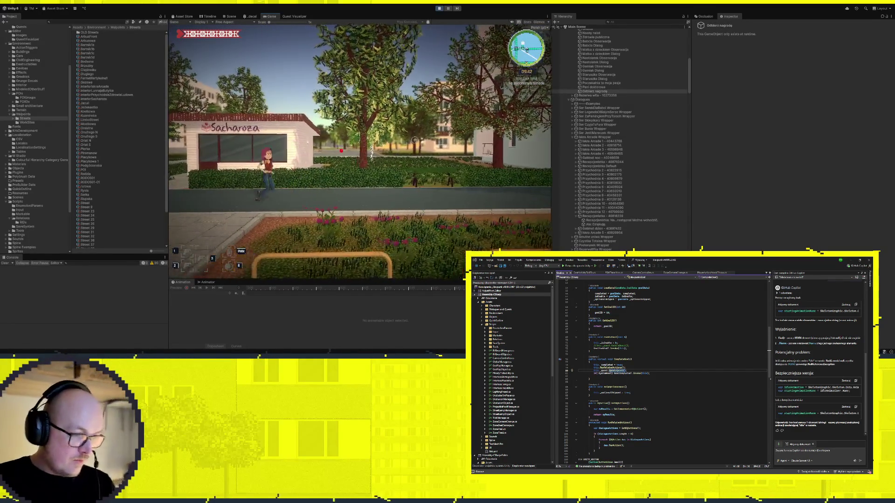
key("a")
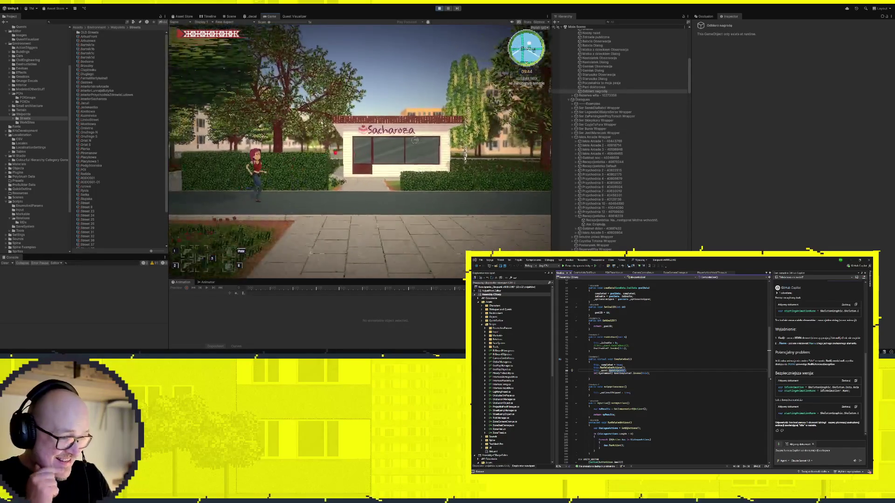
key("d")
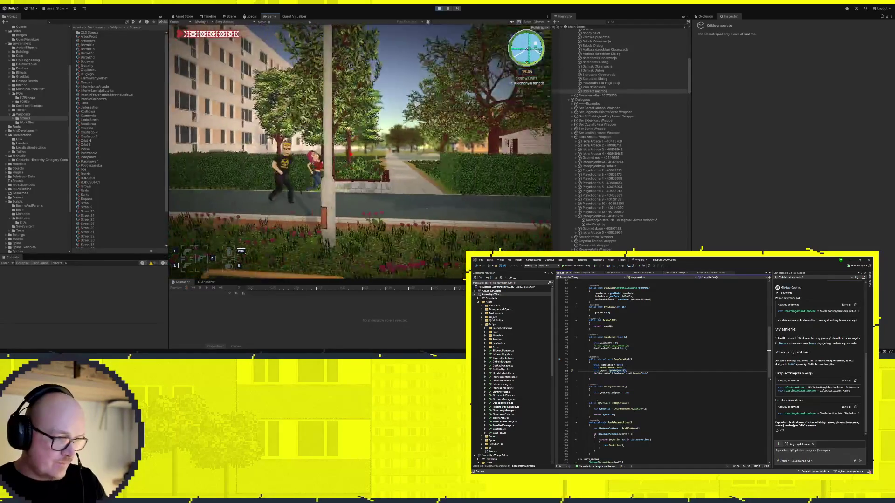
key("a")
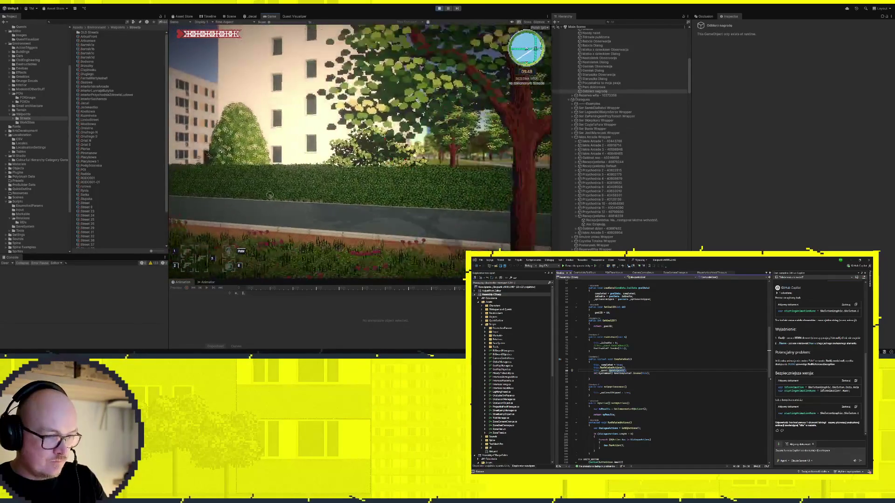
key("a")
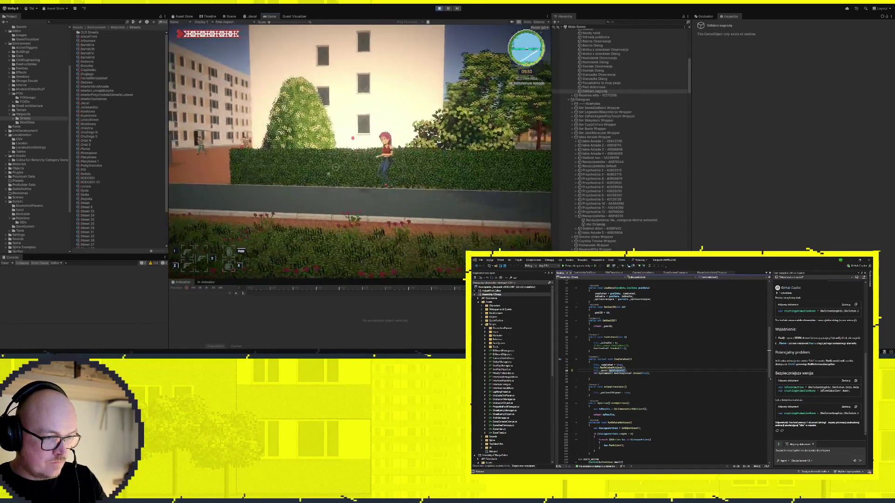
key("a")
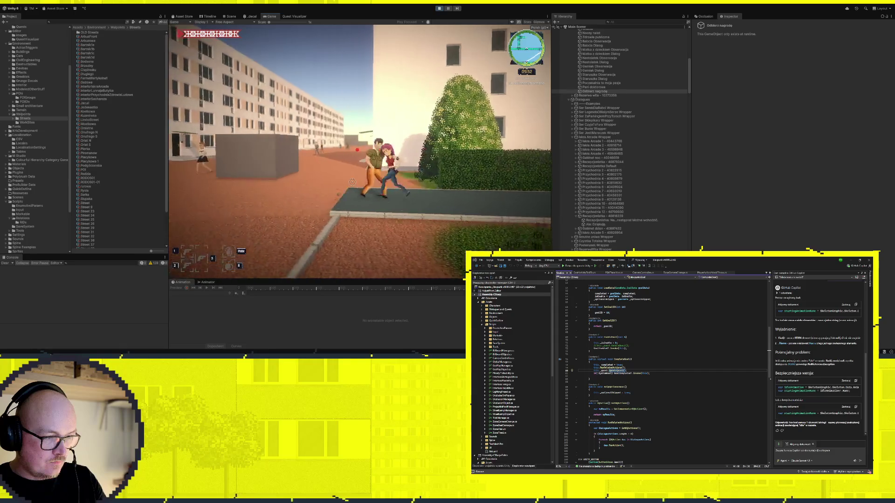
key("a")
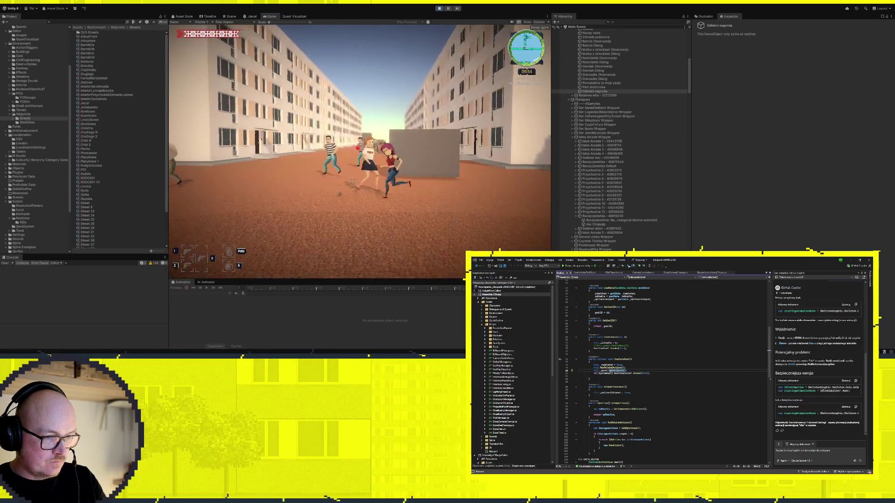
key("a")
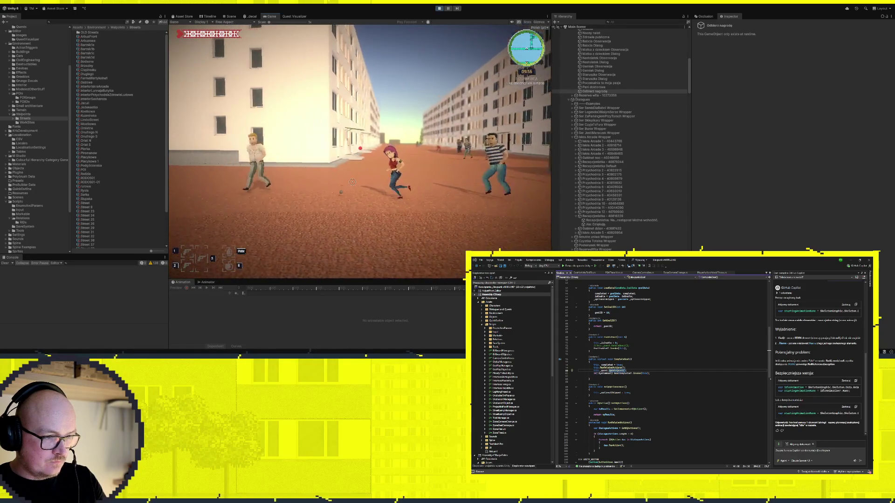
key("a")
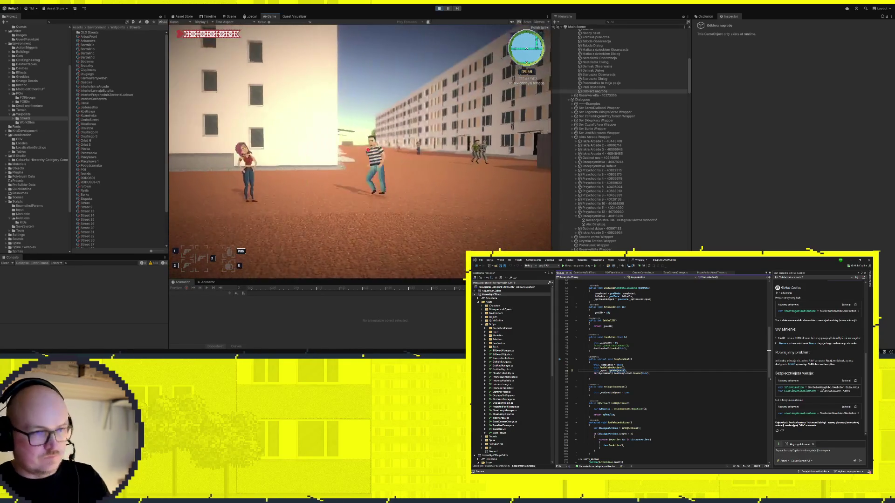
left_click(438, 9)
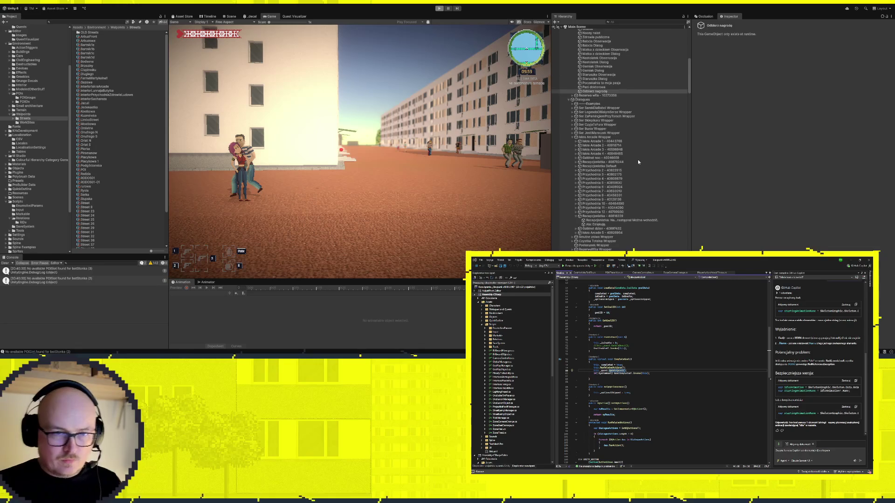
key("ctrl+p")
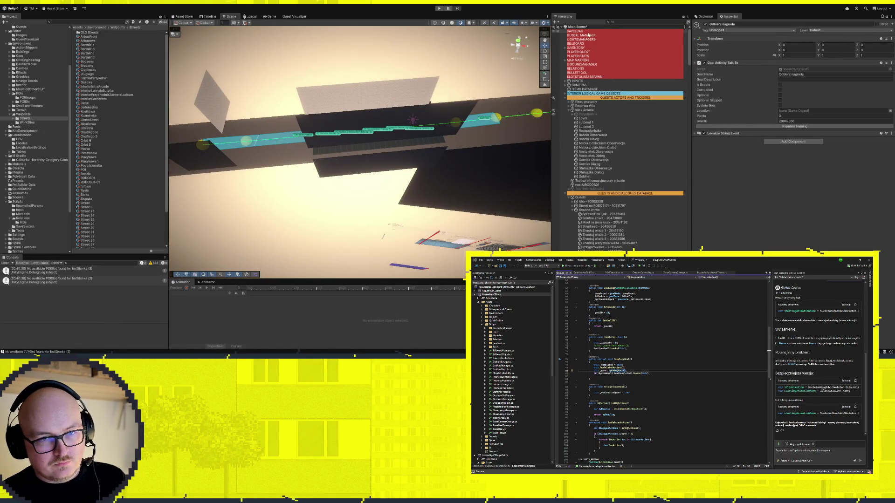
Select the RELATIONS manager, widen the Inspector and collapse element 0 of Interactive Objects
left_click(578, 68)
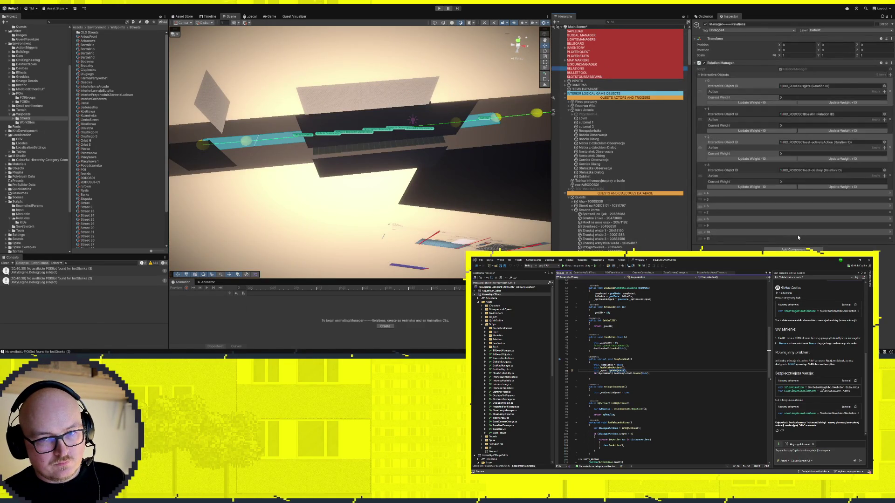
left_click(706, 239)
left_click(706, 239)
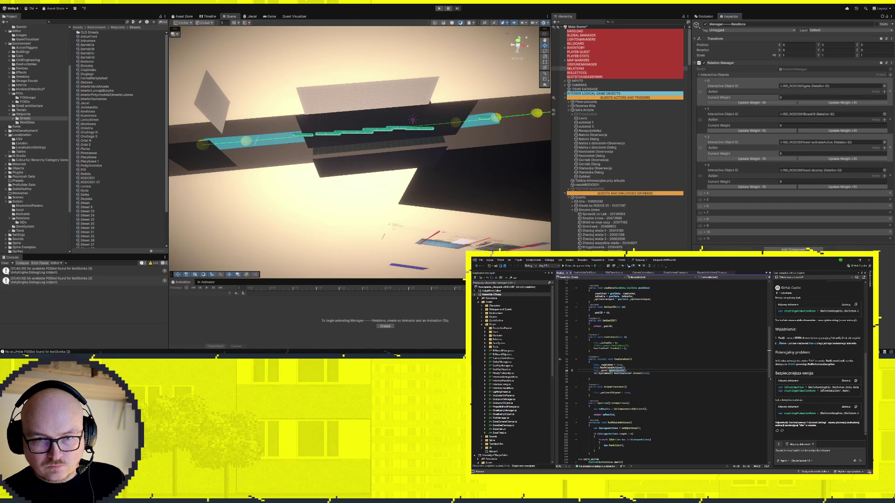
mouse_move(691, 75)
left_mouse_down()
mouse_move(625, 75)
mouse_move(654, 75)
left_mouse_up()
left_click(658, 82)
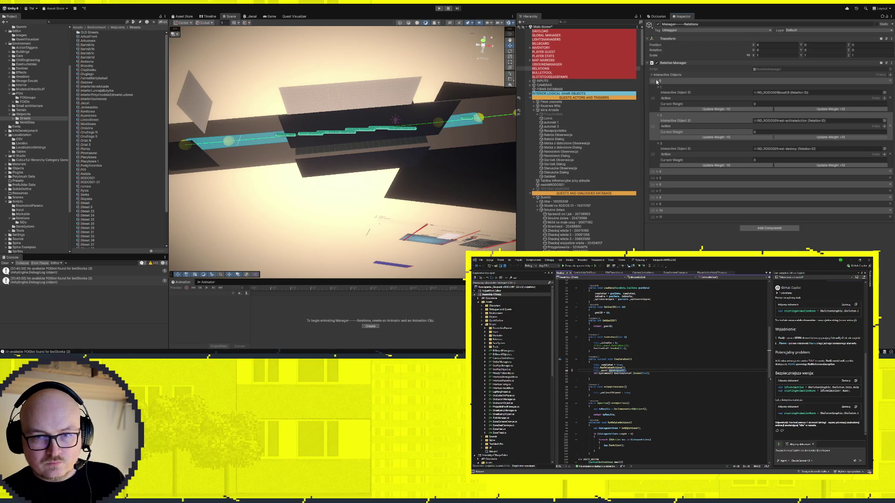
Move interactive-object element 10 up to position 8, then review elements 4, 5 and 0
left_click(657, 173)
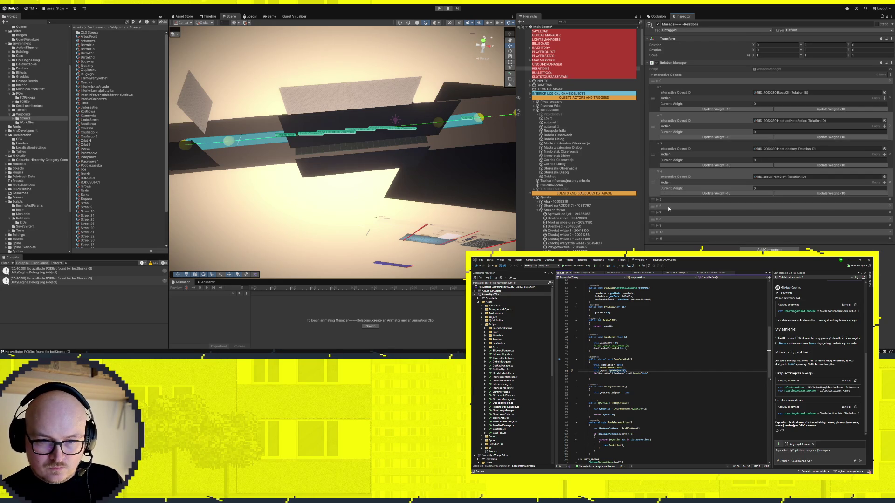
left_click(659, 233)
left_click_drag(658, 234, 658, 204)
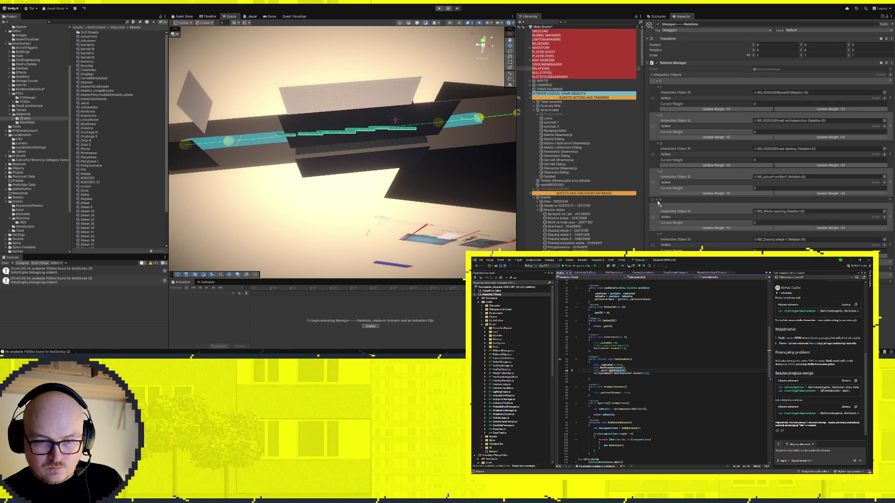
left_click(658, 201)
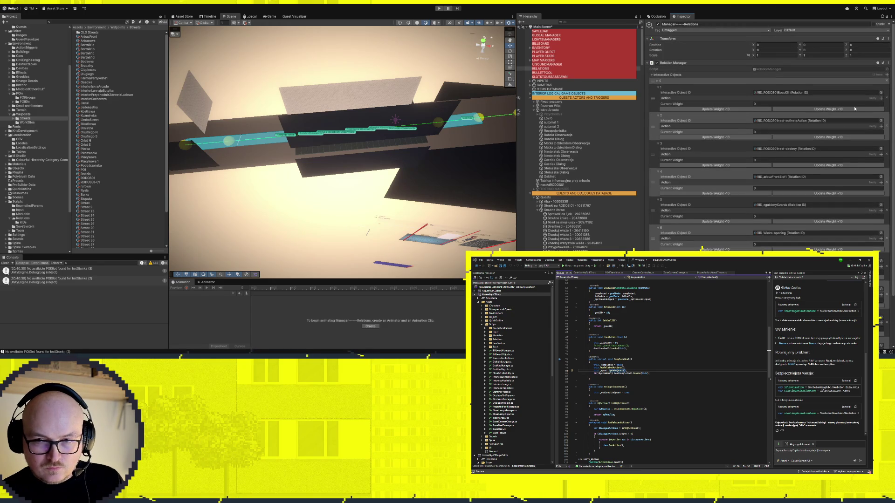
left_click(657, 82)
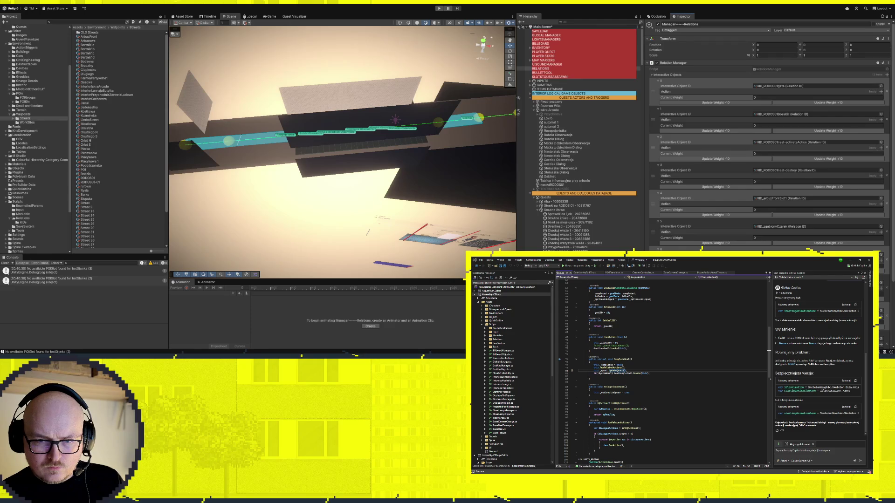
scroll(657, 81, "down", 3)
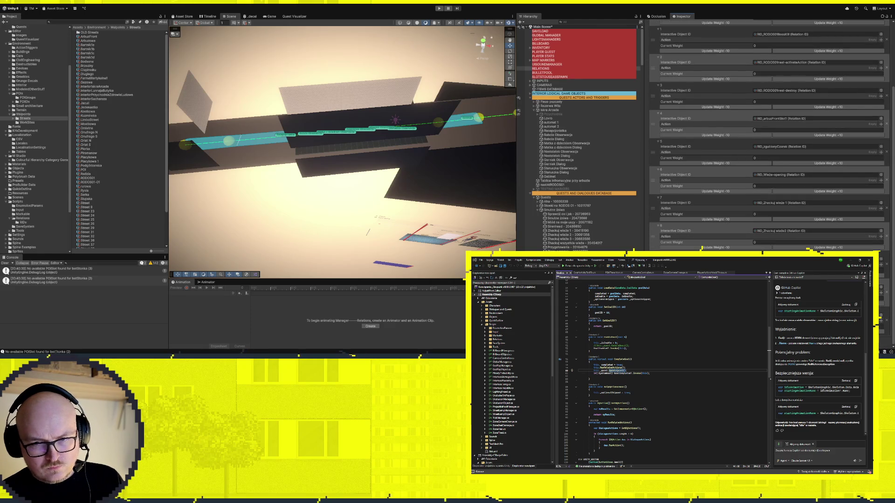
scroll(769, 135, "up", 3)
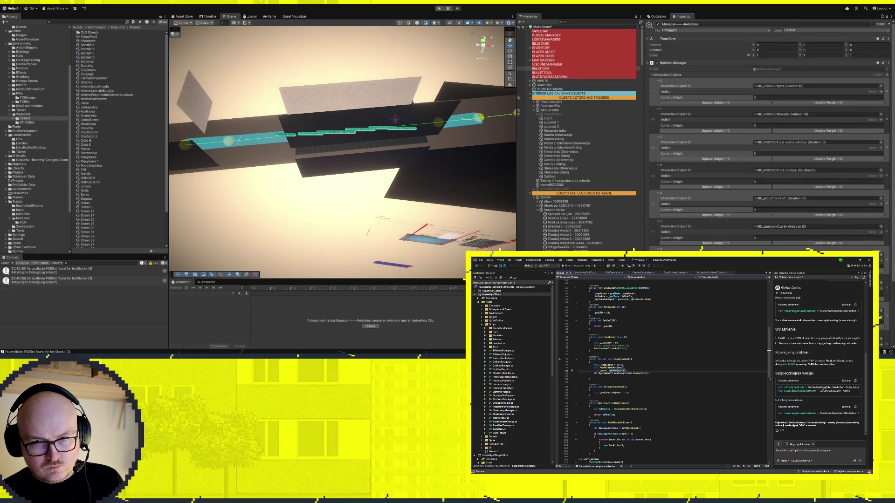
left_click(655, 75)
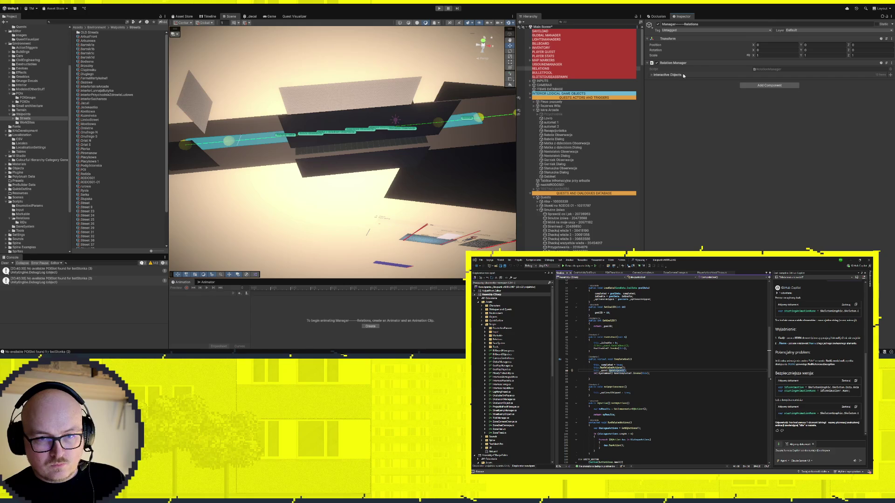
Collapse interactive-object elements 0 through 11 in the Relation Manager
left_click(654, 77)
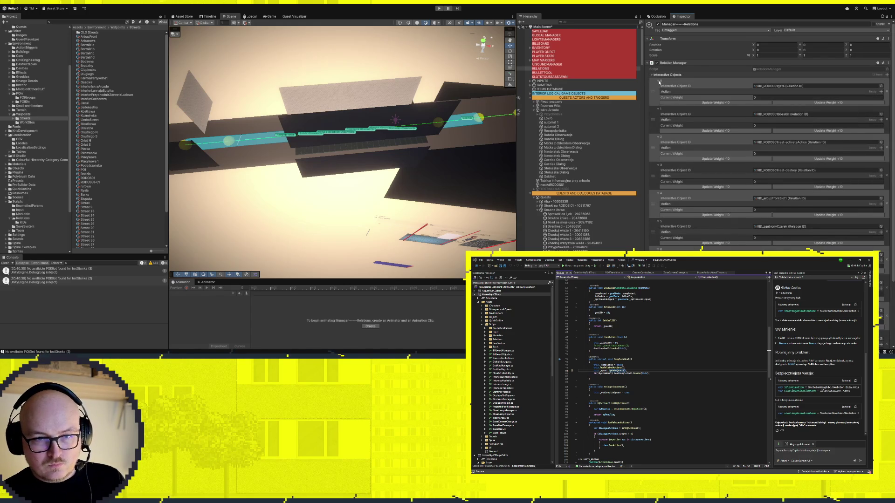
left_click(656, 81)
left_click(658, 88)
left_click(659, 94)
left_click(659, 100)
left_click(658, 107)
left_click(658, 114)
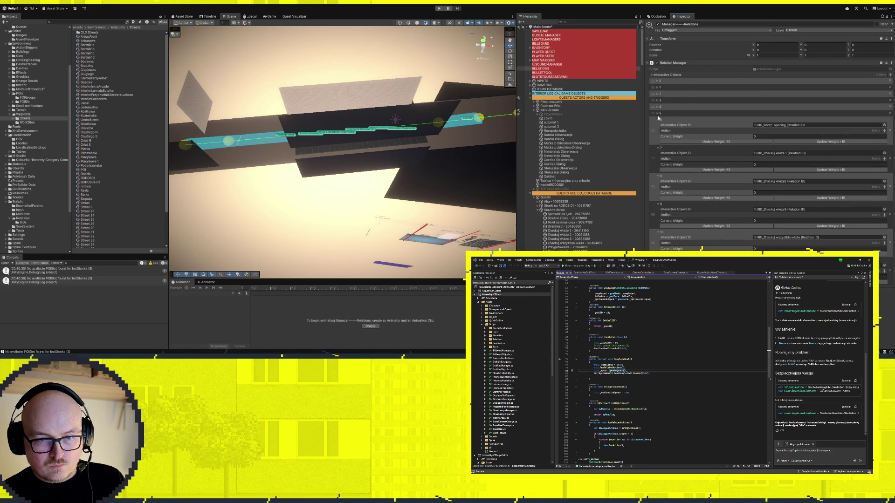
left_click(658, 120)
left_click(658, 126)
left_click(658, 133)
left_click(658, 139)
left_click(659, 145)
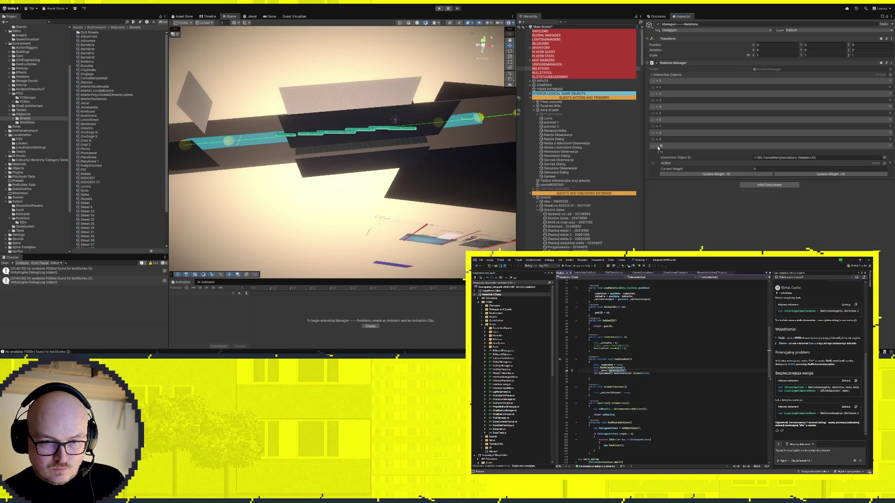
left_click(658, 152)
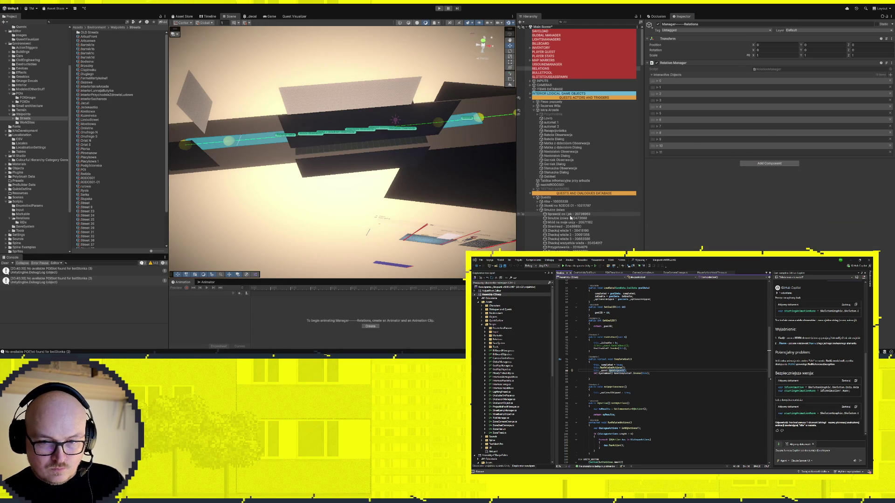
Add new elements 12 and 13 to the Interactive Objects list and expand element 12
left_click(890, 75)
left_click(890, 75)
left_click(657, 160)
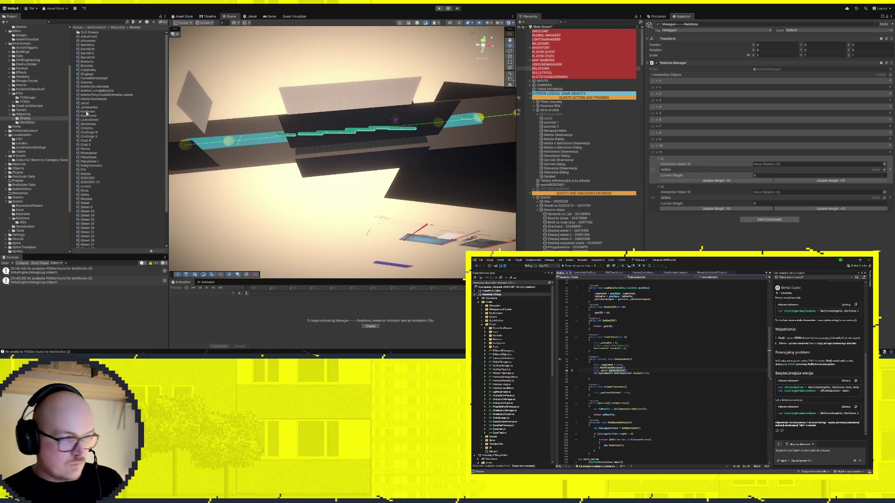
Assign RID_PrzychodniaPoczekalniaToMojaPasja as a new entry's Relation ID, leaving no extra action entry
left_click(756, 165)
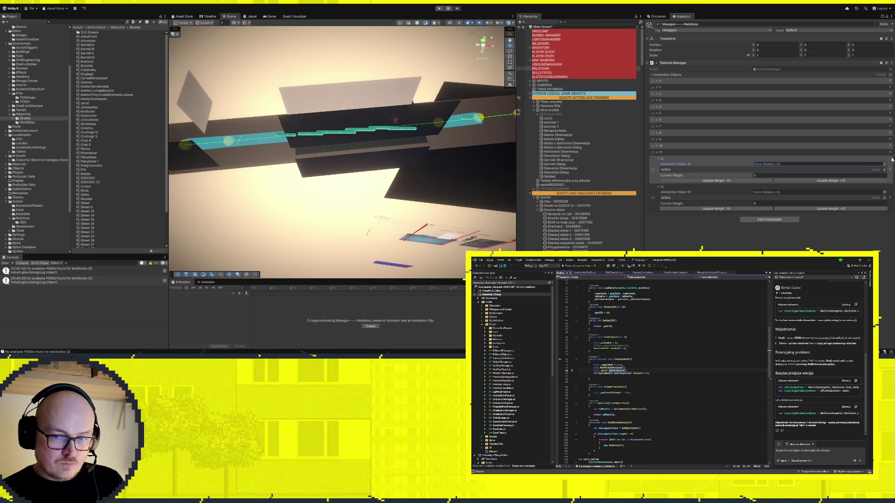
left_click(803, 216)
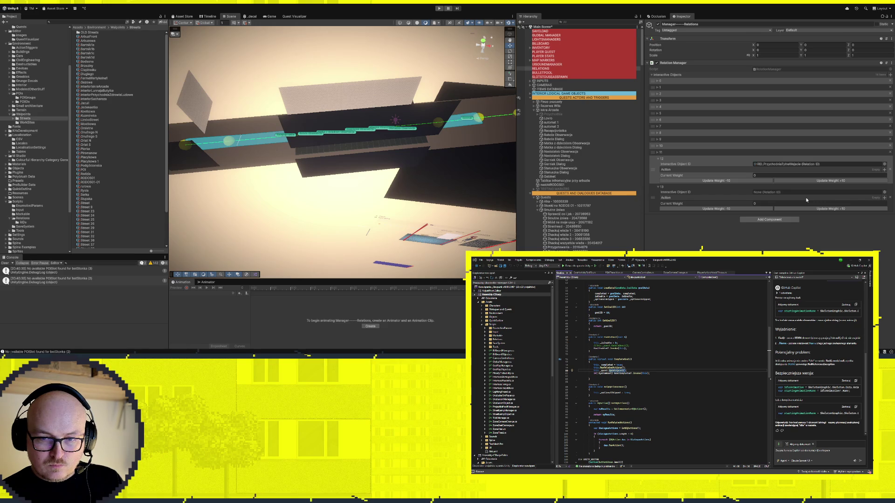
left_click(767, 164)
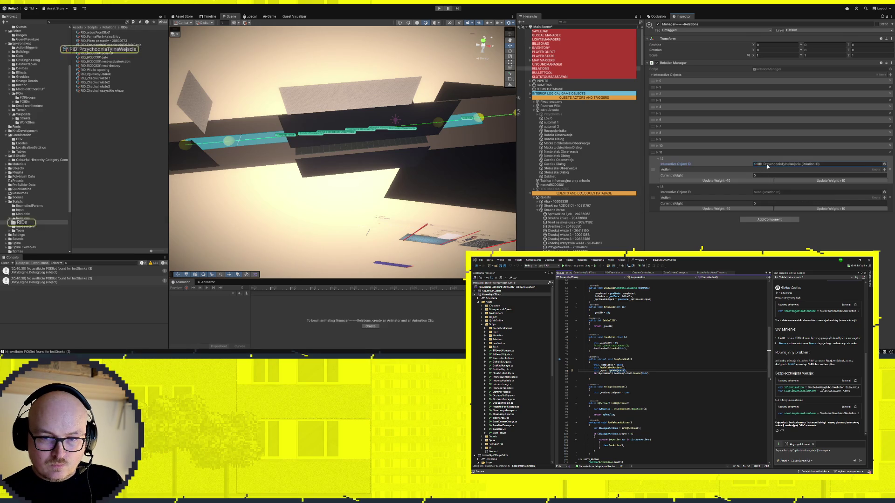
mouse_move(130, 45)
left_mouse_down()
mouse_move(792, 173)
mouse_move(792, 192)
left_mouse_up()
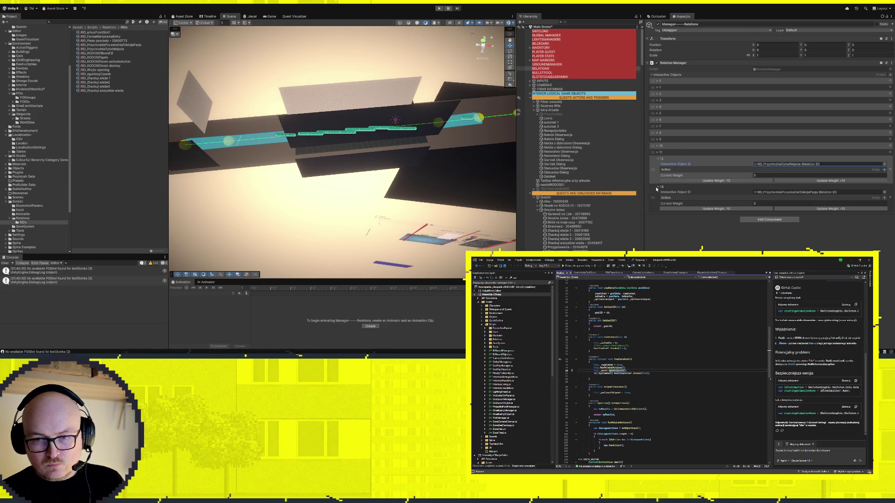
left_click(884, 170)
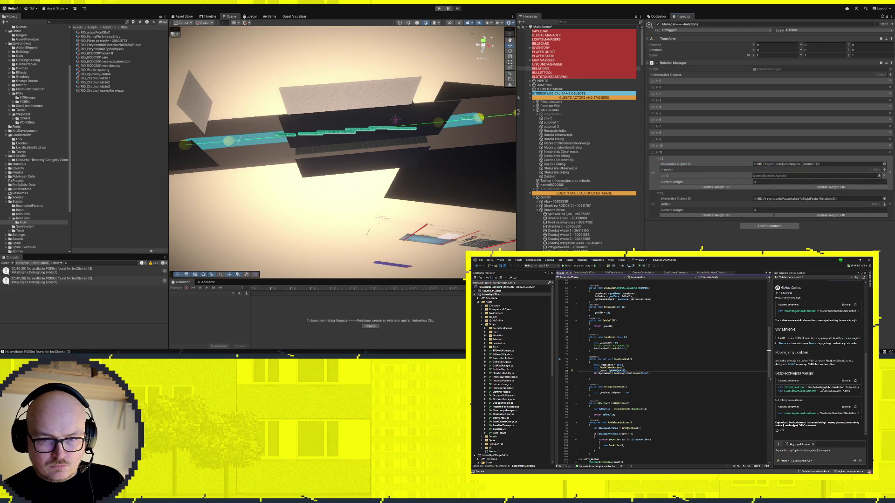
key("ctrl+z")
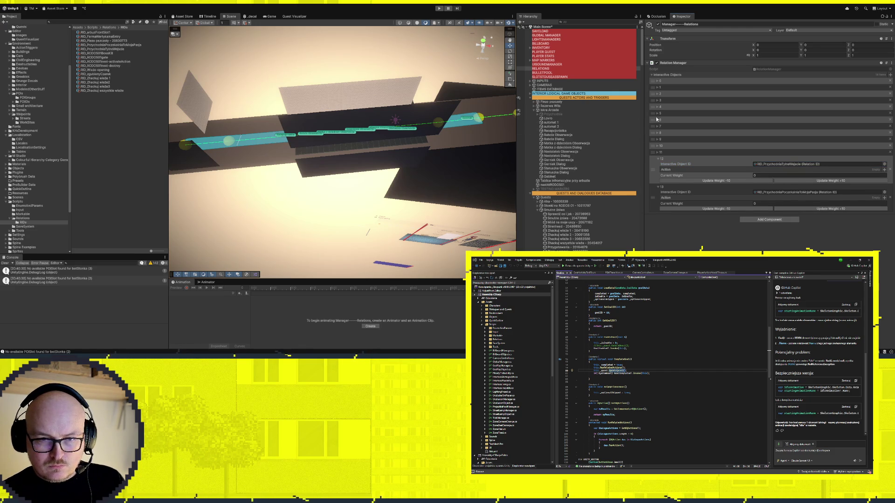
Check element 6's RID_Wieże-opening, then select all 15 RID assets in the Project window
left_click(658, 120)
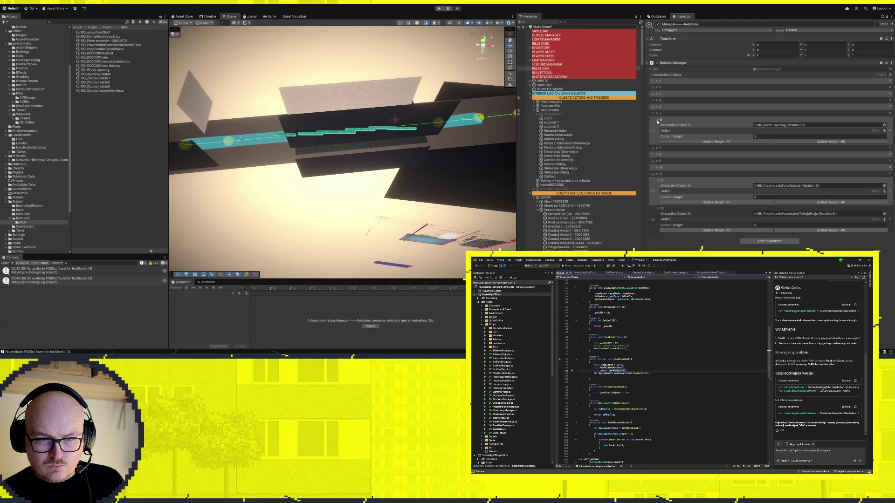
left_click(658, 120)
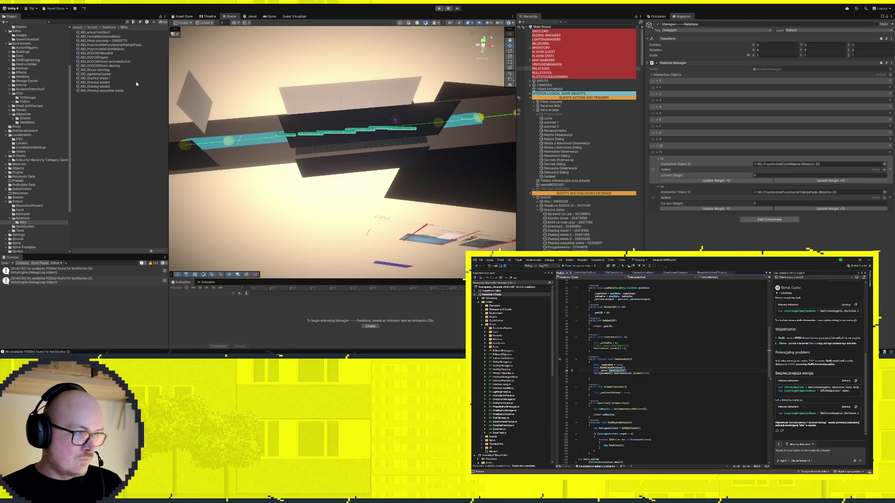
left_click_drag(101, 29, 111, 103)
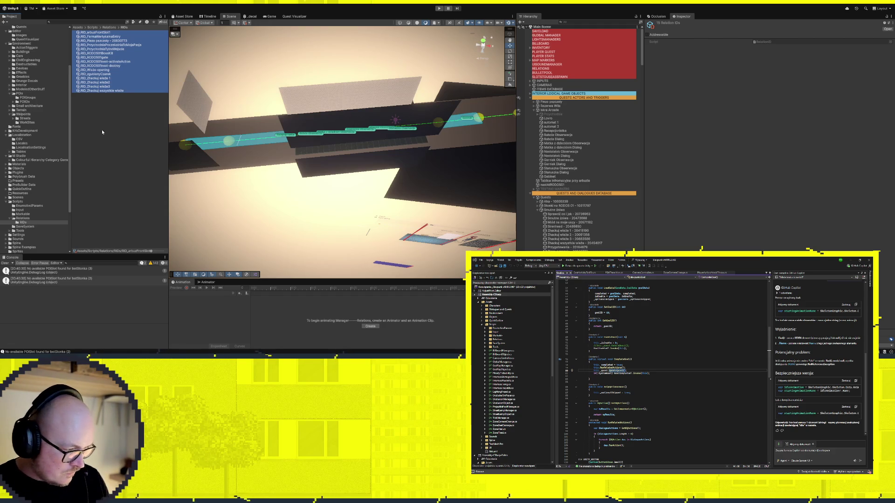
Reselect all Relation ID assets with Ctrl+A, then select the RELATIONS object
left_click(101, 90)
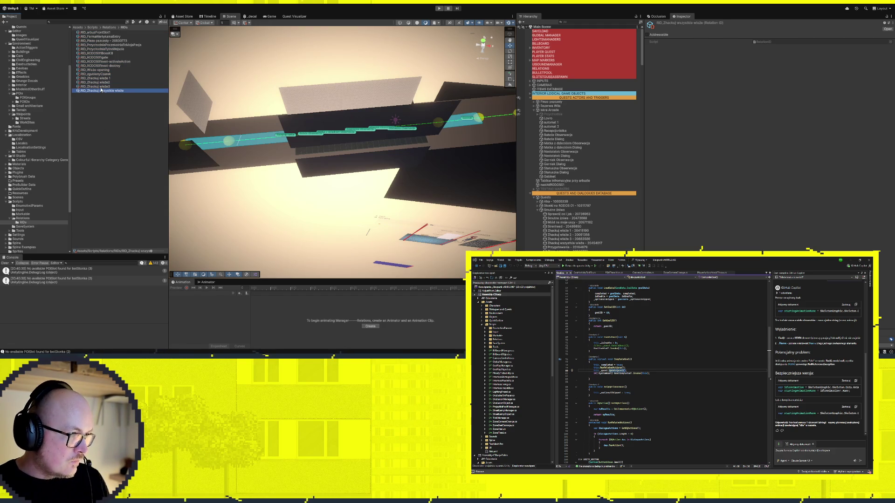
key("ctrl+a")
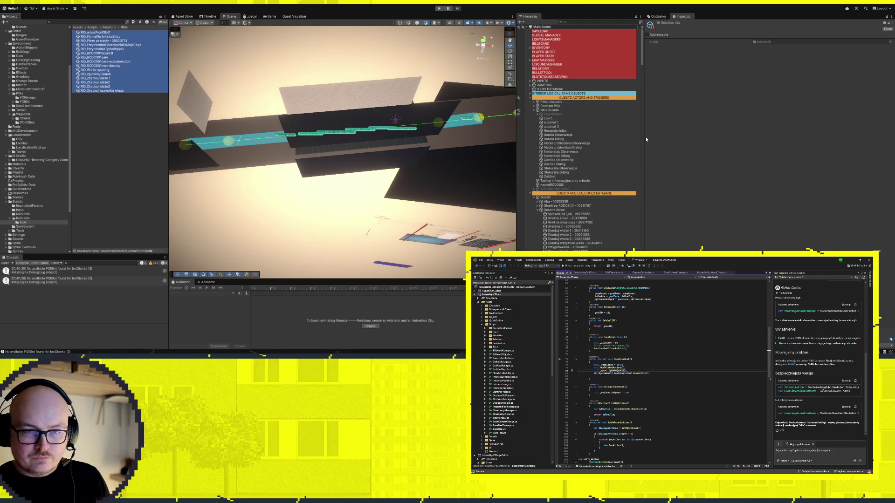
left_click(540, 69)
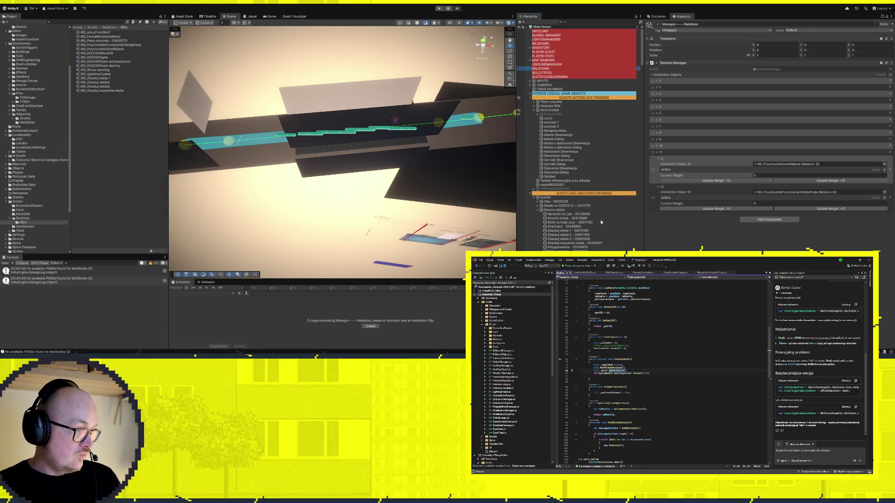
Expand interactive-object entries 10 down to 0 and ping entry 0's Relation ID asset
left_click(658, 146)
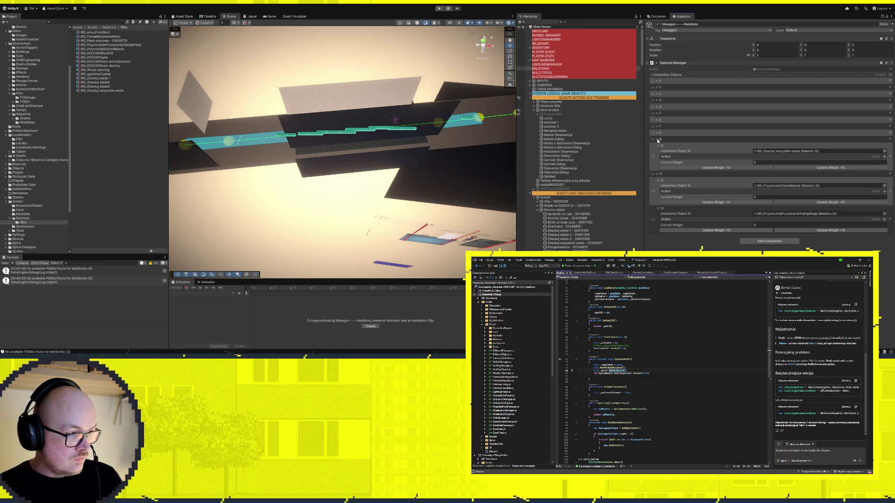
left_click(658, 139)
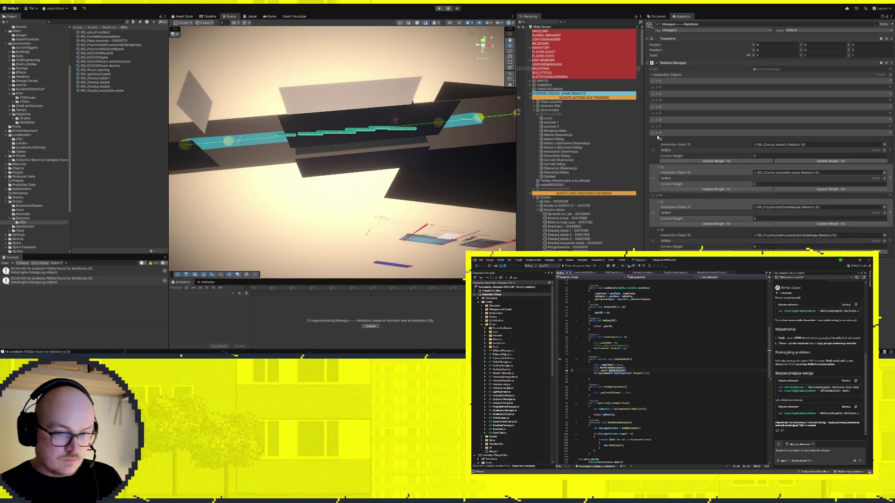
left_click(658, 133)
left_click(658, 126)
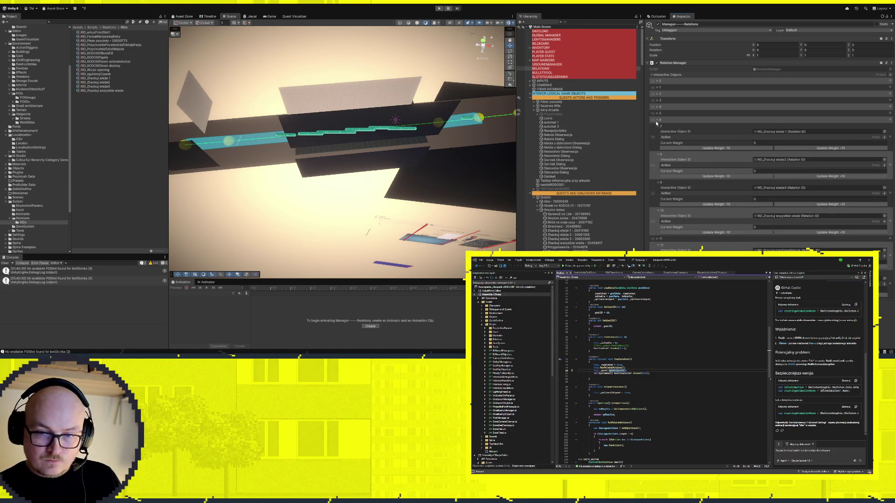
left_click(657, 120)
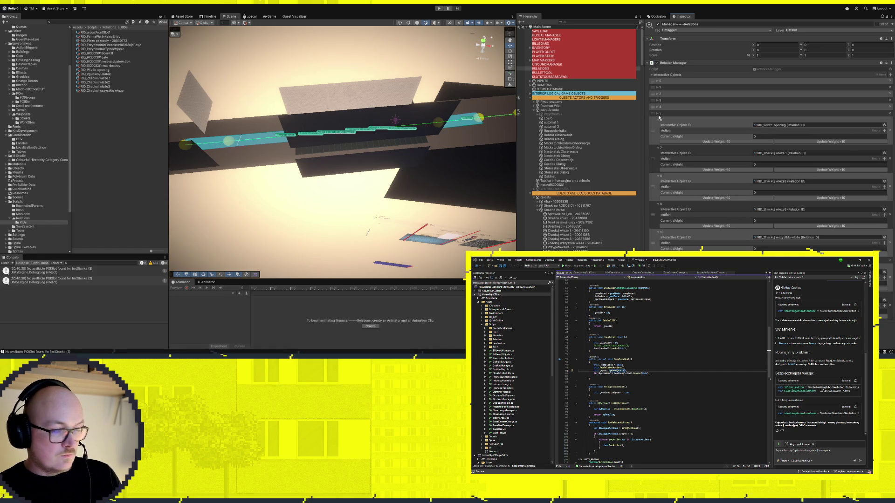
left_click(658, 113)
left_click(658, 107)
left_click(658, 100)
left_click(658, 93)
left_click(658, 87)
left_click(658, 81)
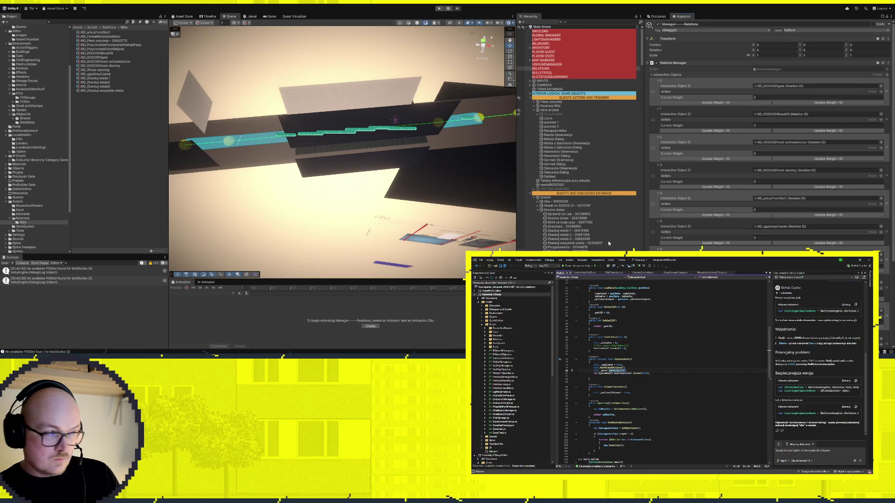
left_click(776, 86)
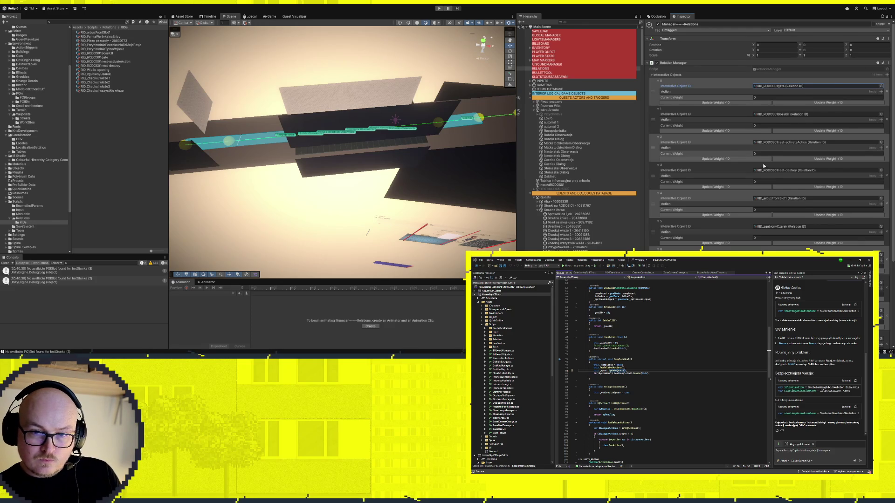
Move relation entry 14 up after entry 6, assign it a RID asset, and enter Play mode
scroll(773, 160, "down", 5)
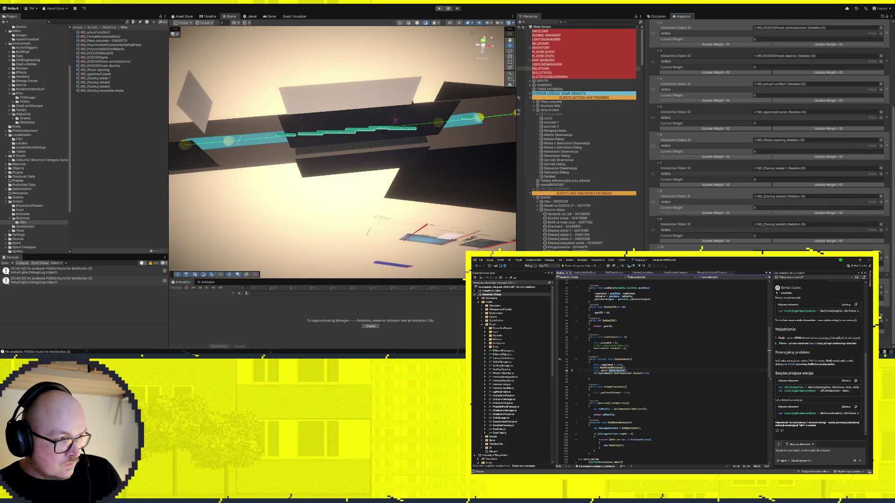
scroll(769, 158, "up", 5)
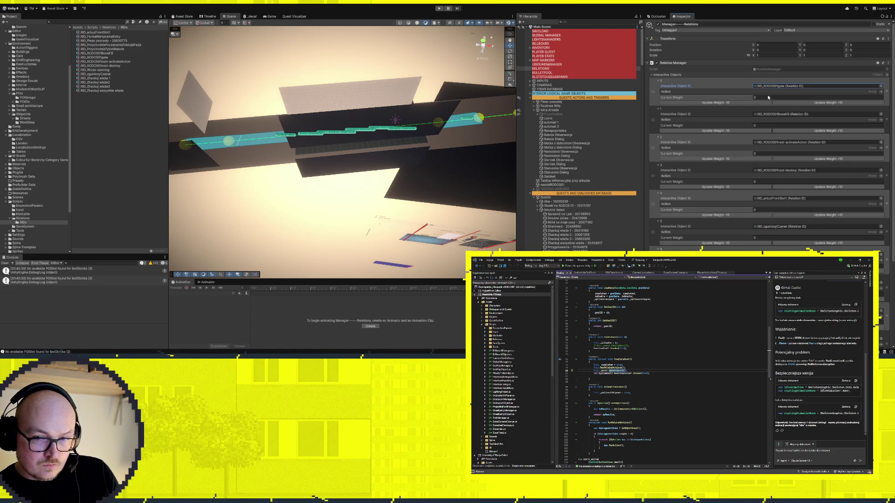
scroll(774, 130, "down", 3)
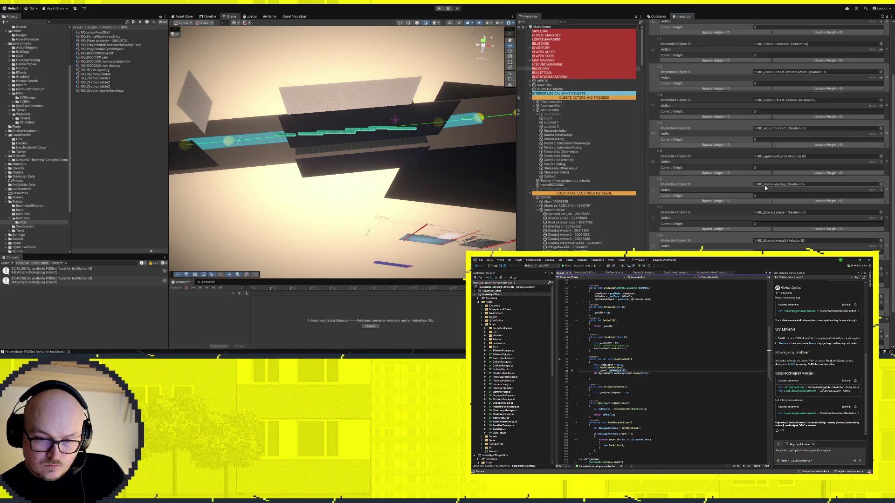
scroll(765, 188, "down", 3)
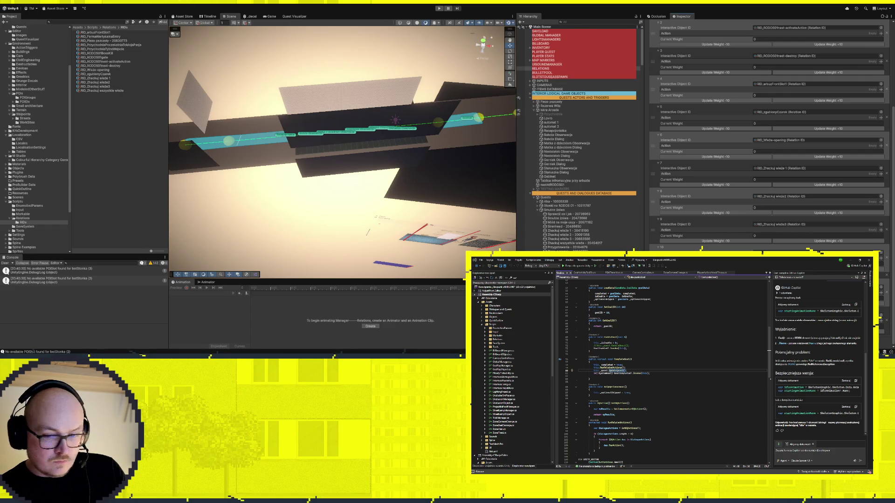
scroll(816, 95, "up", 5)
scroll(816, 140, "down", 5)
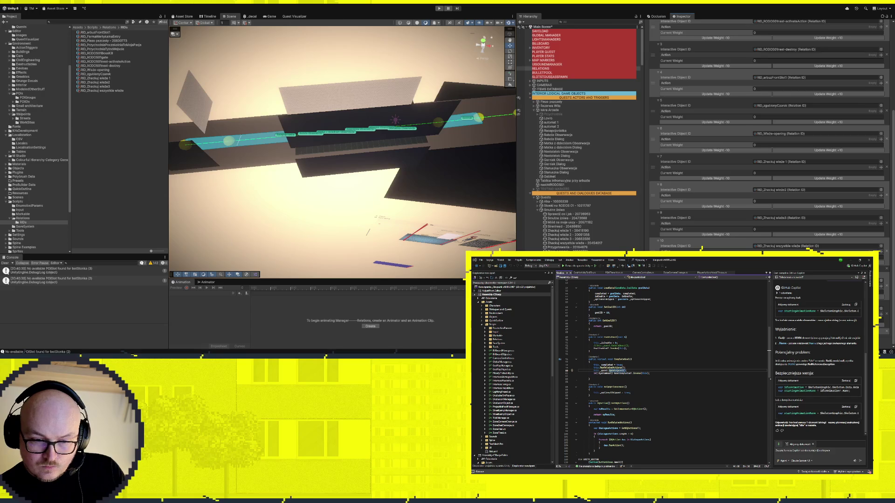
scroll(769, 140, "down", 2)
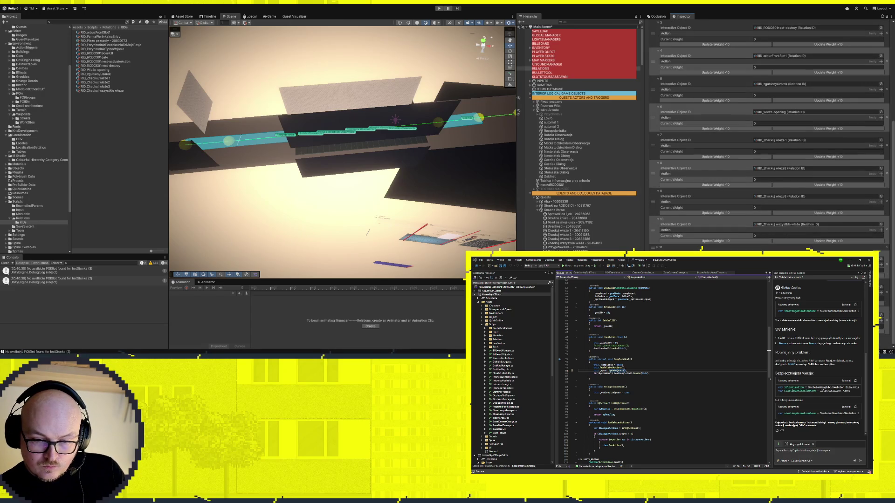
left_click_drag(654, 279, 653, 139)
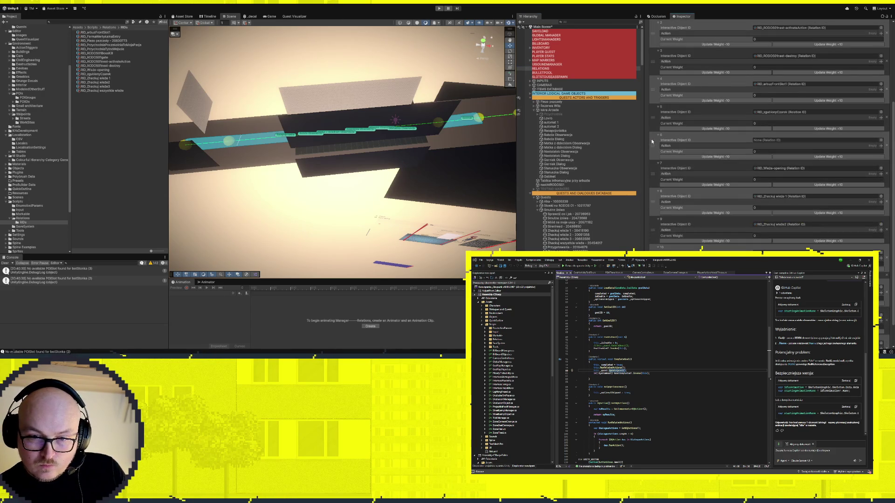
left_click_drag(103, 41, 766, 139)
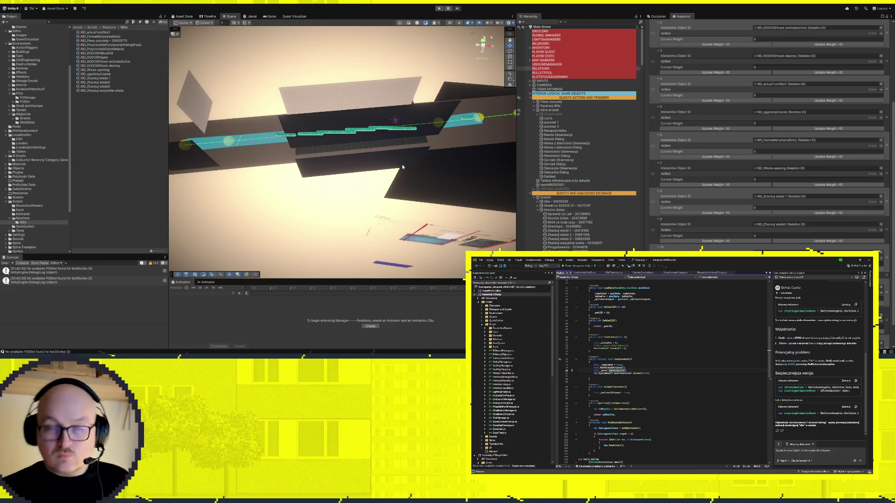
left_click(440, 9)
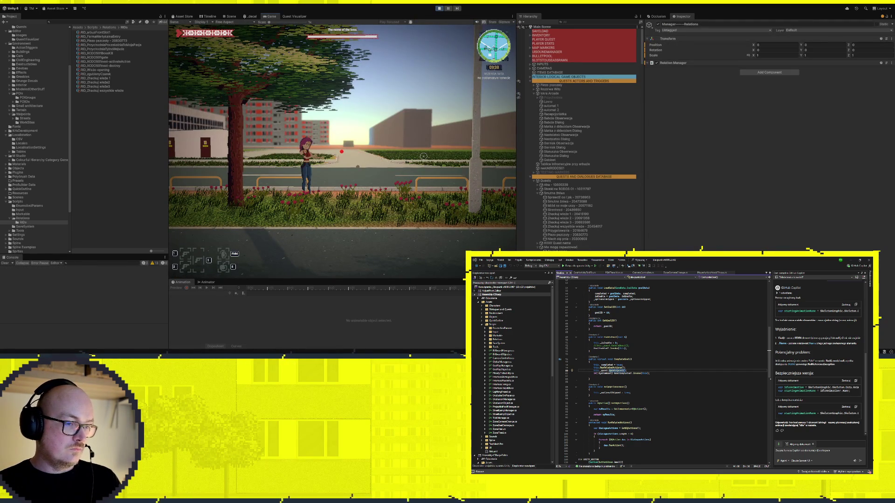
Walk the character past the Sacharoza kiosk and check a street waypoint in the Scene view
key("a")
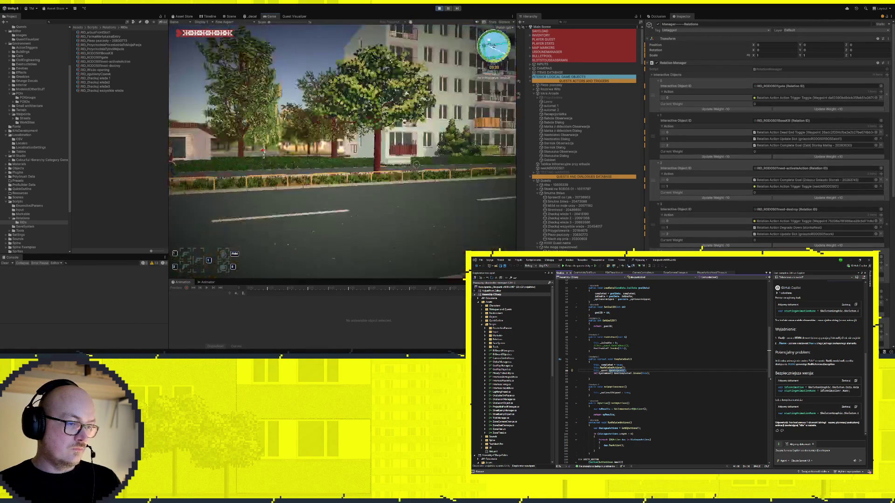
key("d")
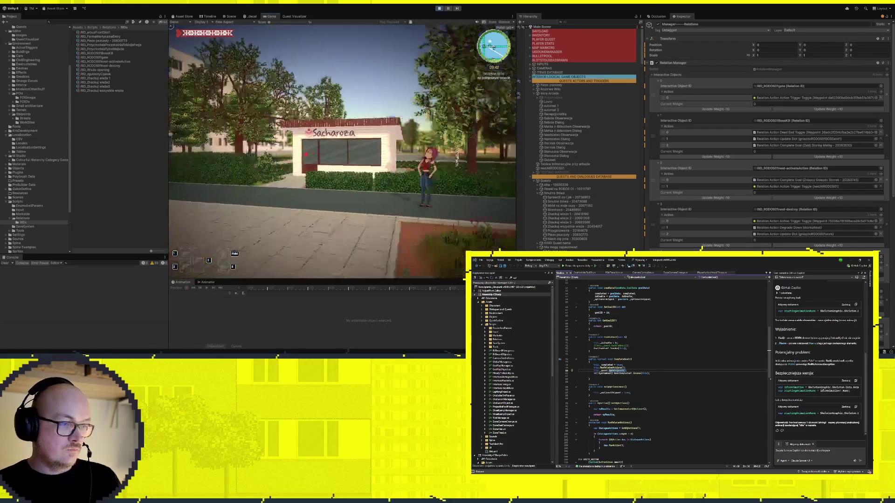
key("d")
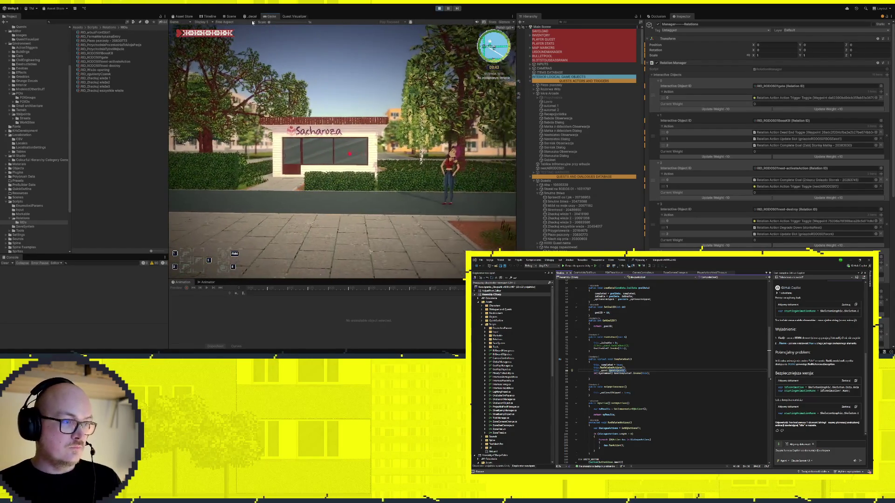
left_click(230, 17)
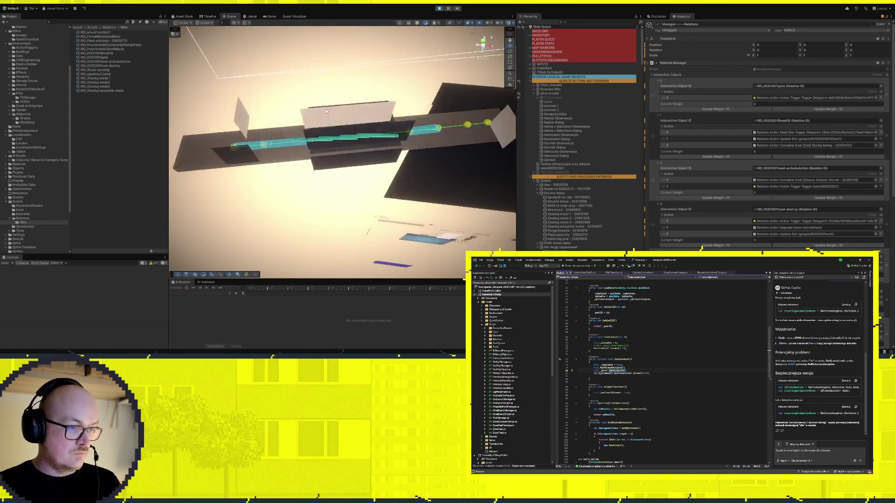
left_click(413, 140)
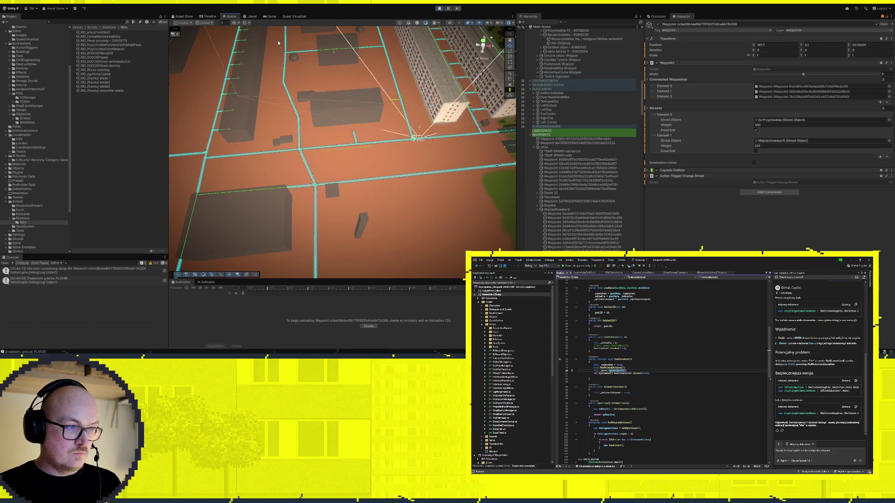
left_click(269, 16)
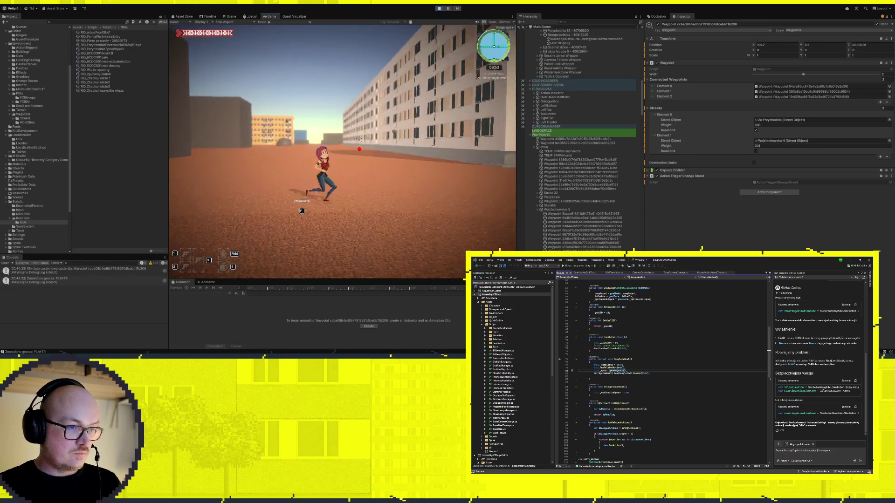
Run the character toward the centre, then check its position on the scene map
key("w")
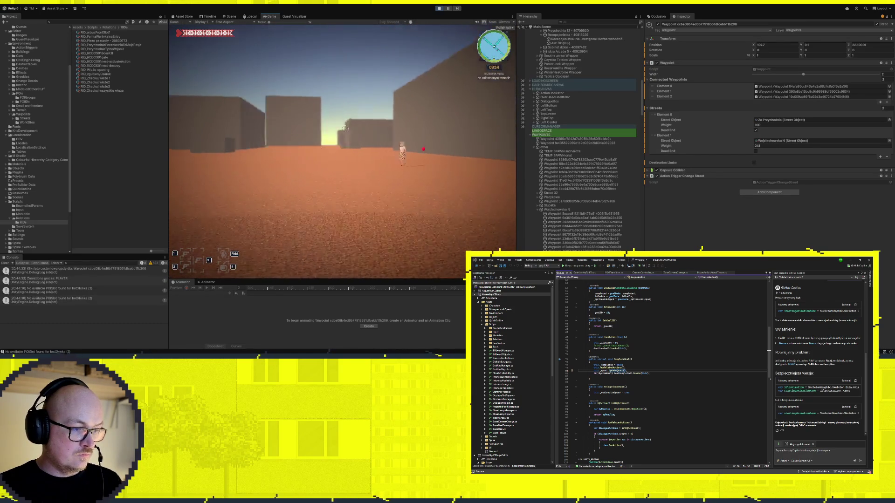
key("a")
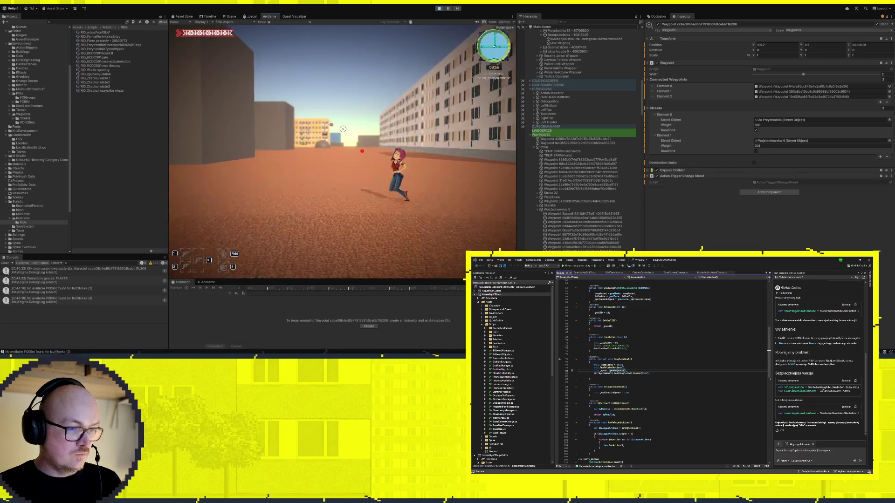
key("w")
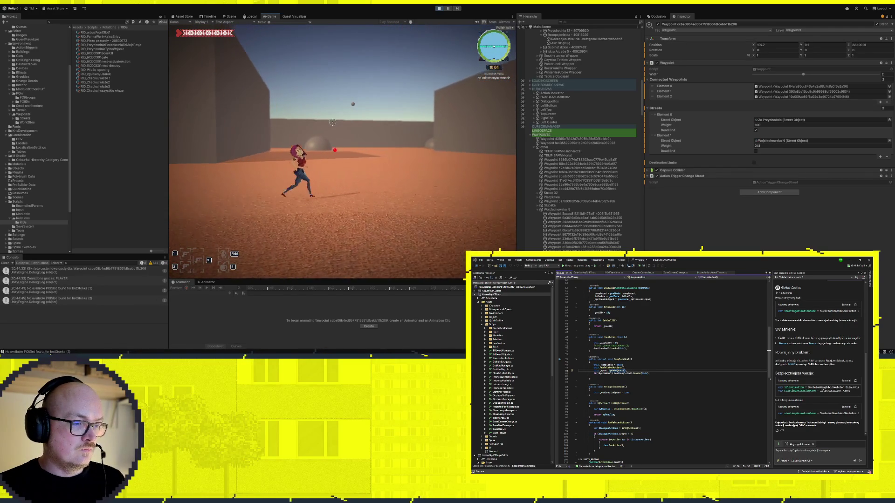
left_click(233, 17)
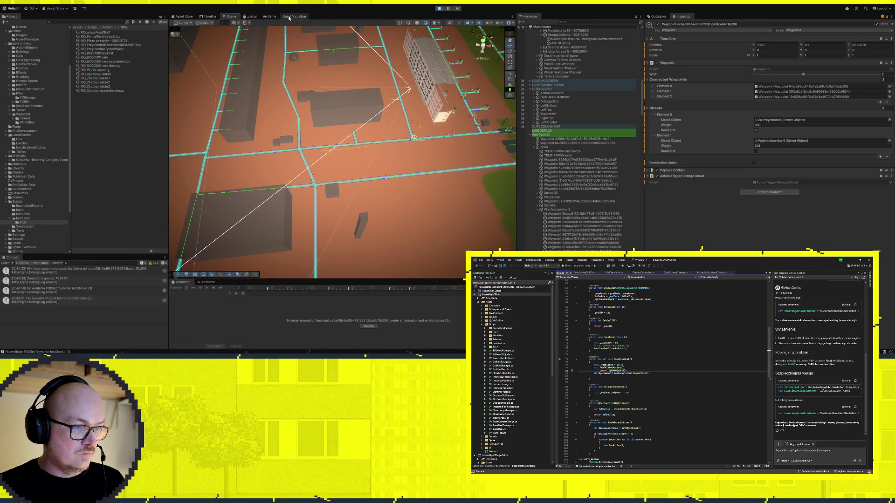
left_click(270, 16)
Run past the apartment blocks up to the NPCs on the square
key("w")
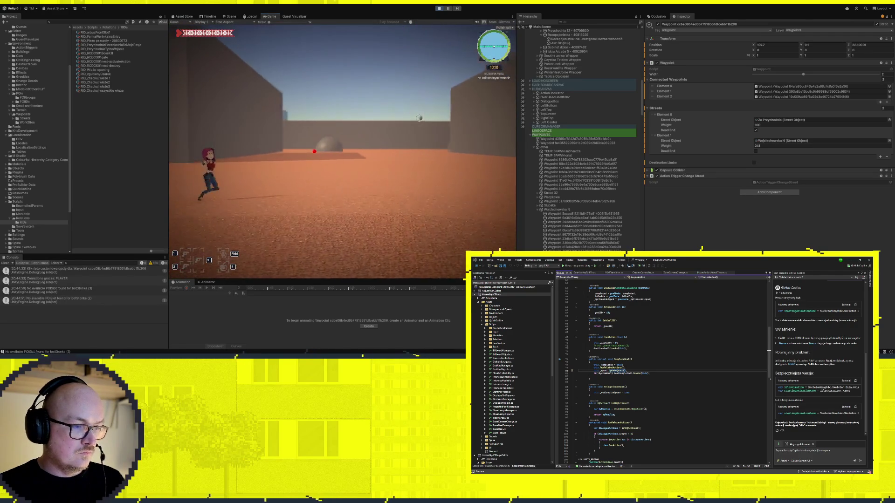
key("a")
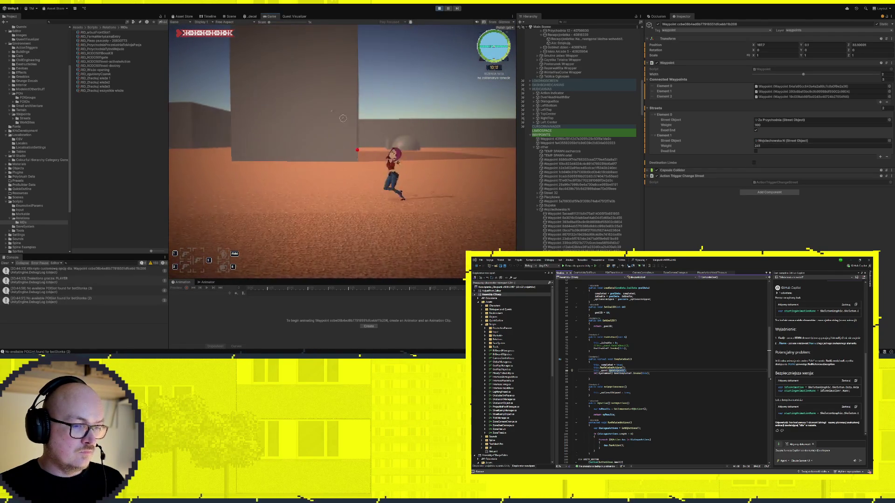
key("w")
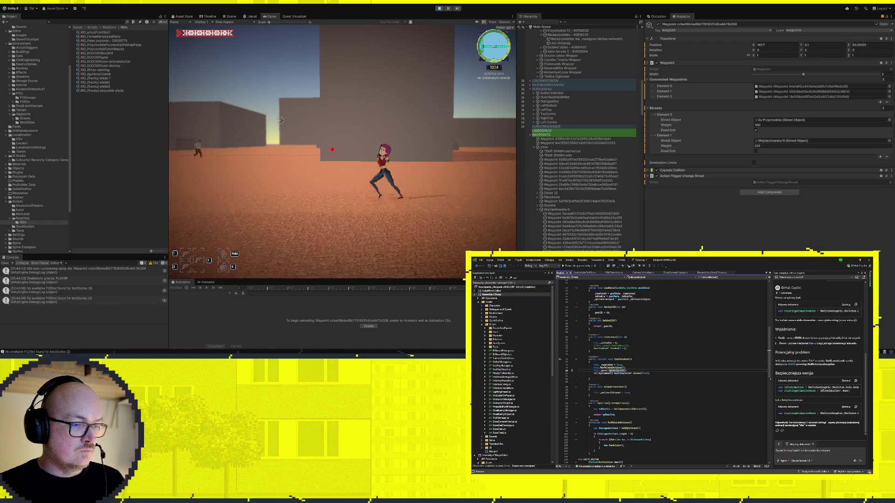
key("w")
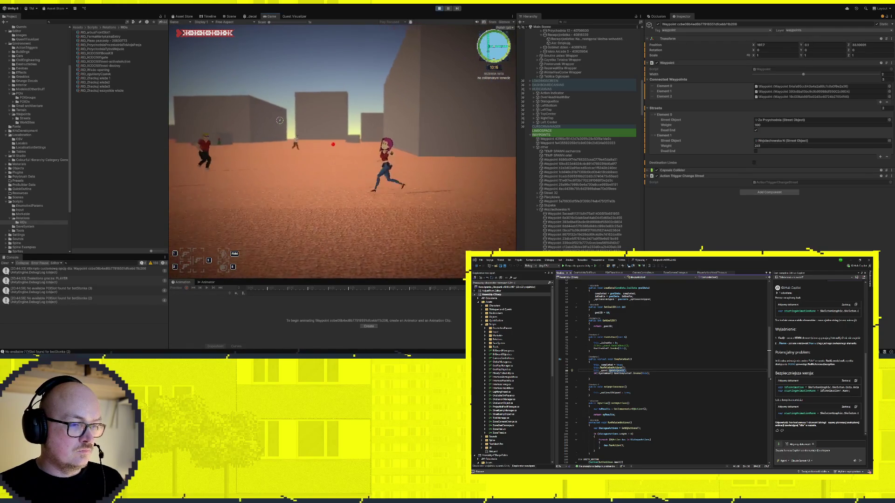
key("d")
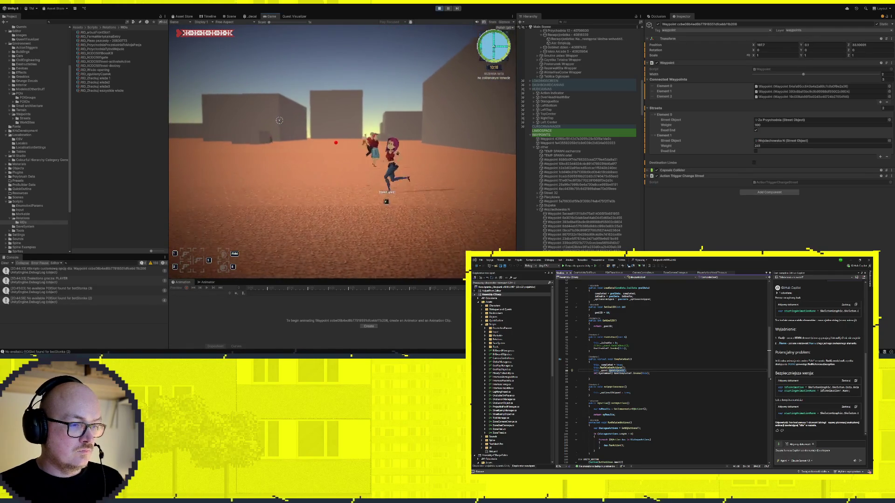
key("d")
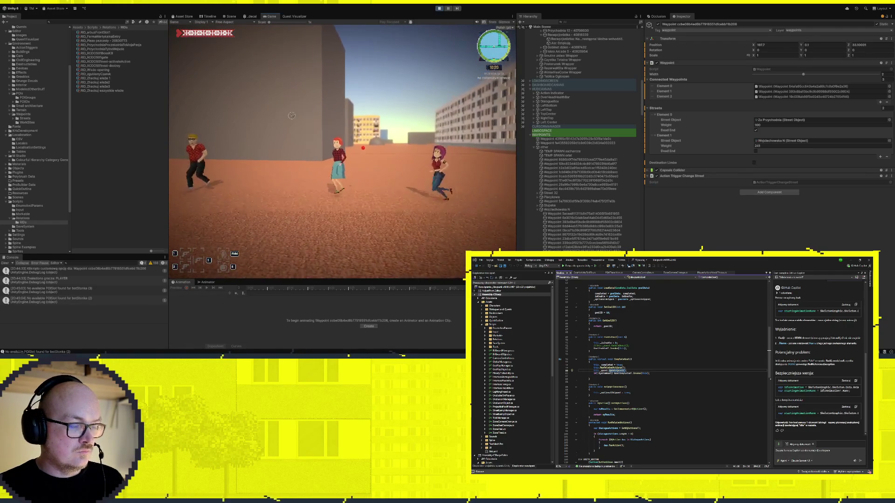
key("d")
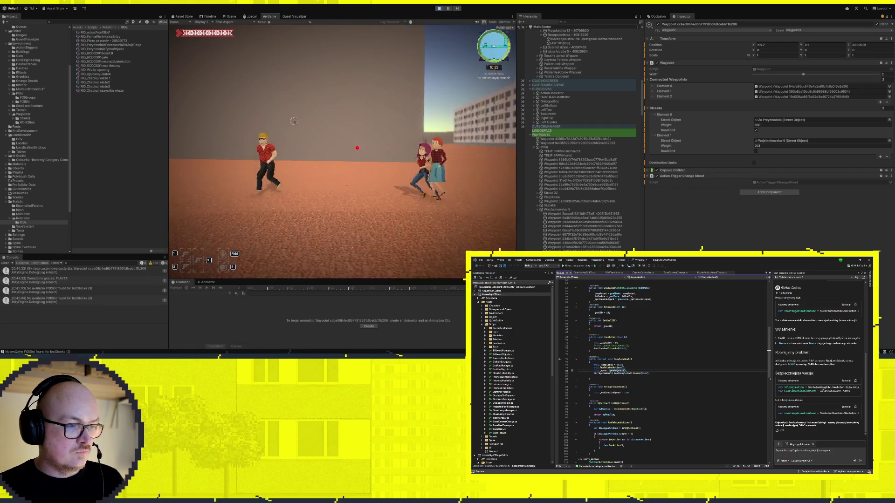
key("d")
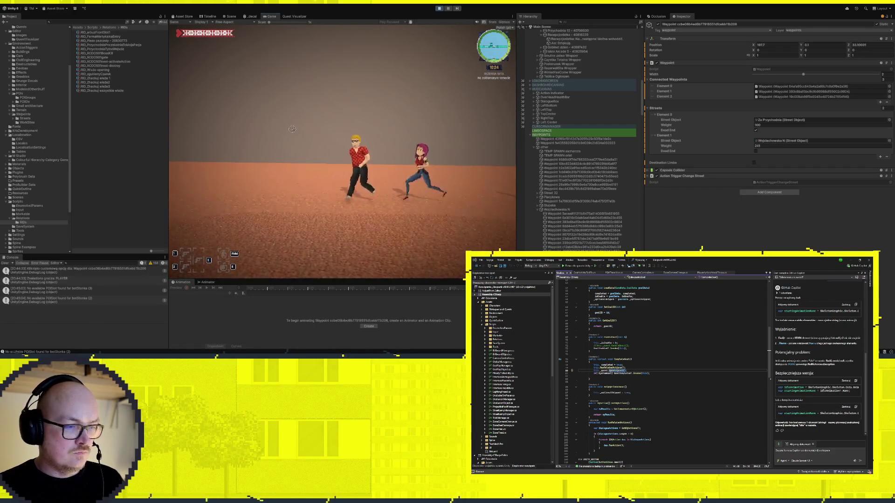
Walk away from the NPCs to trigger the teleport to the new area
key("a")
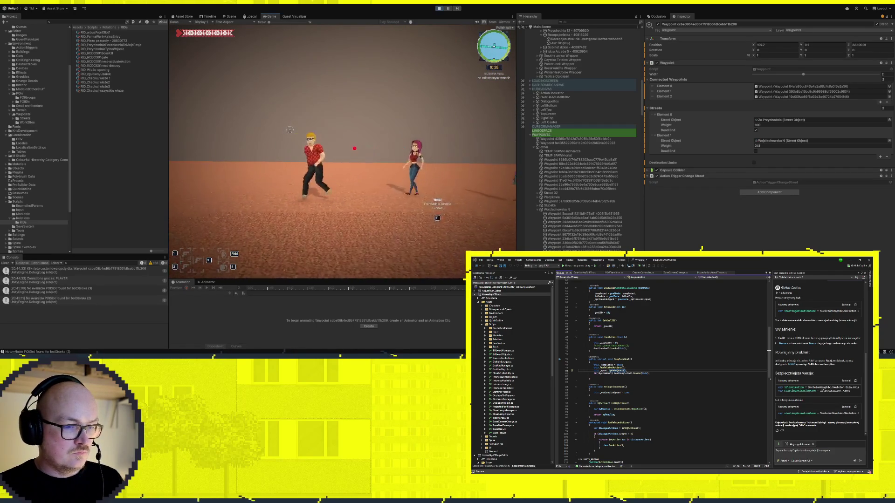
key("a")
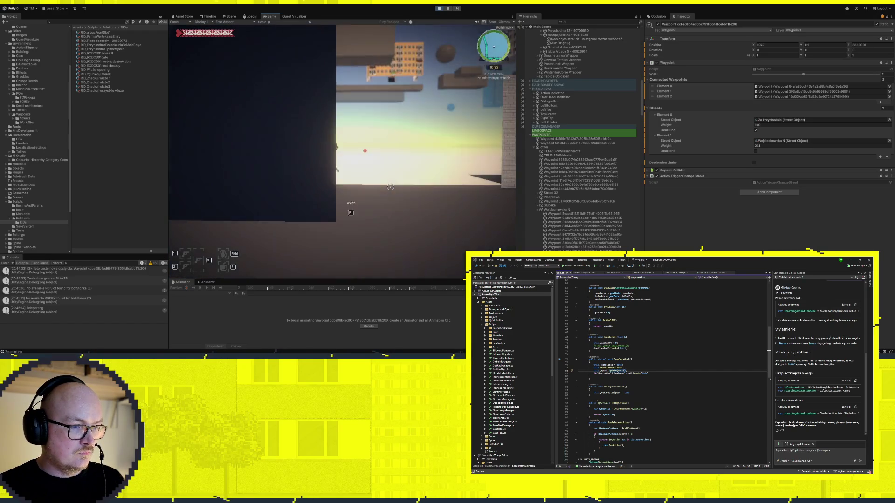
key("d")
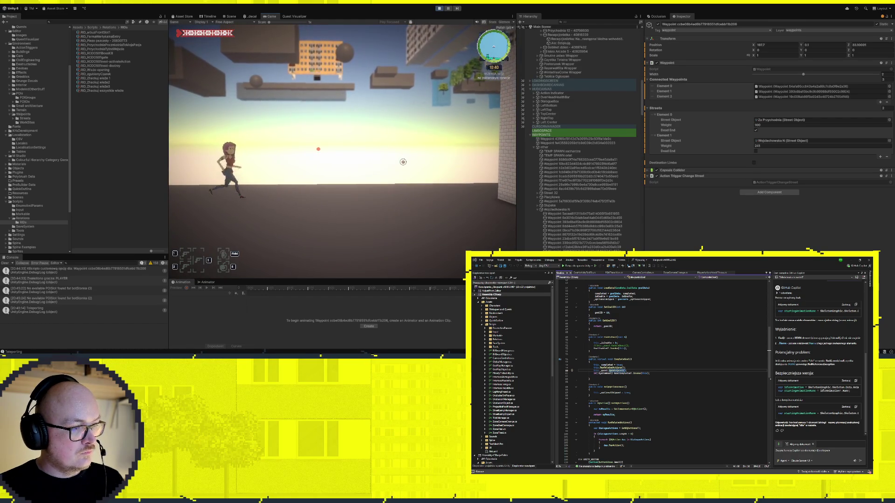
left_click(231, 16)
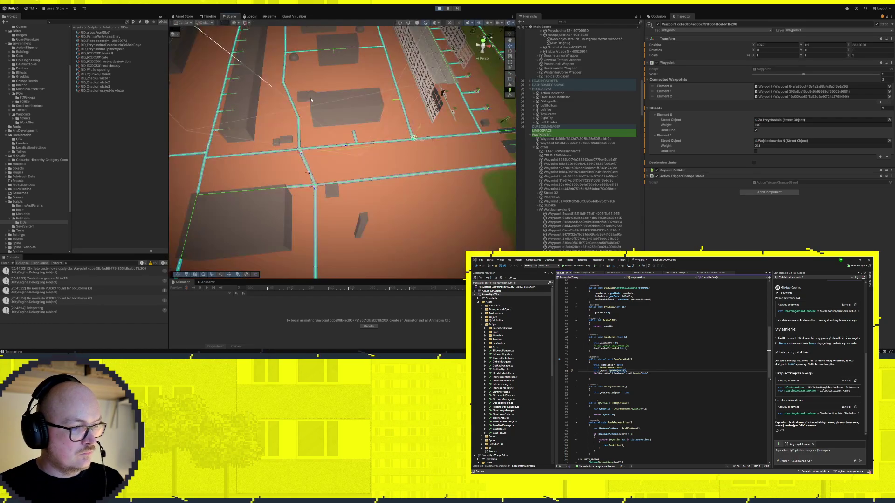
Frame the PLAYER object from the Hierarchy and select the waypoint sphere beside it
scroll(560, 213, "down", 15)
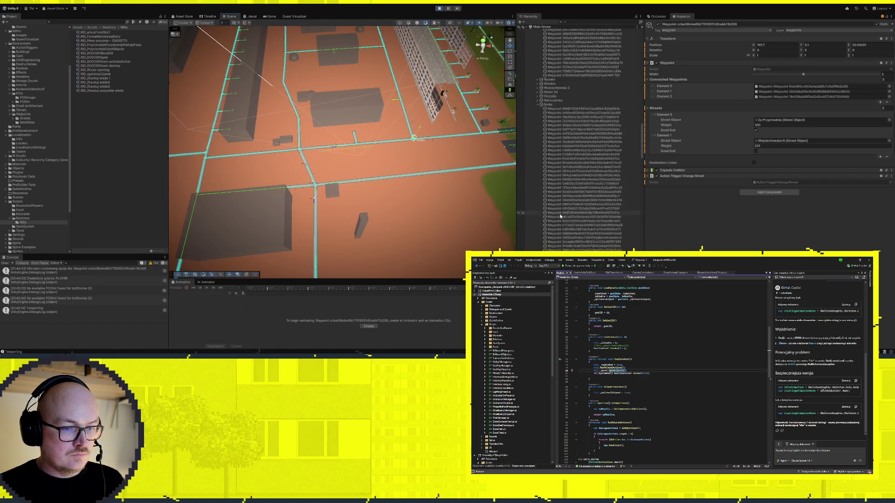
scroll(561, 217, "down", 2)
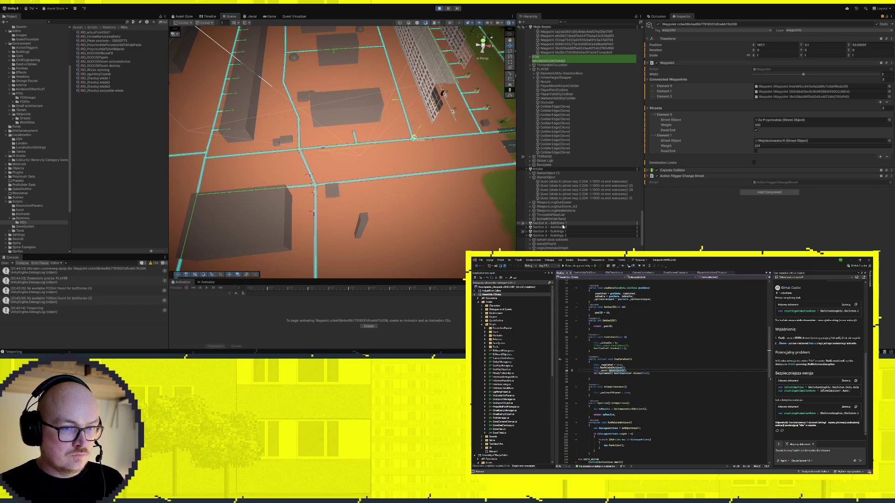
double_click(551, 69)
key("f")
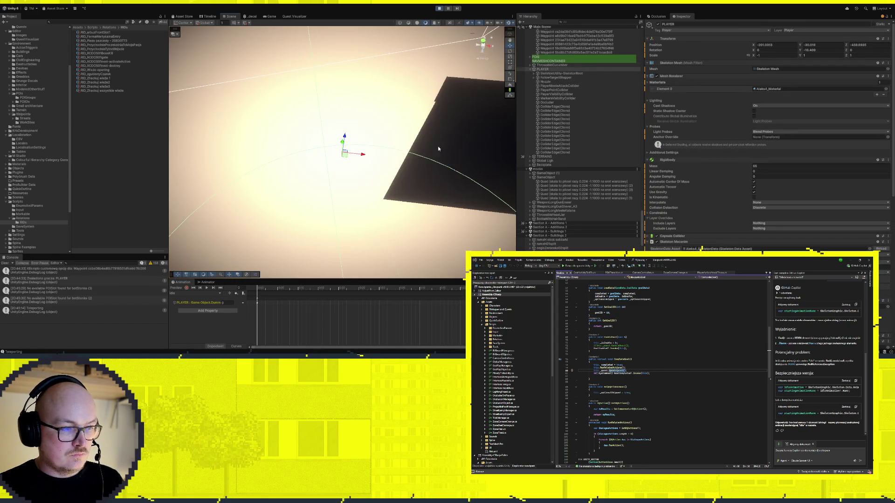
mouse_move(452, 155)
left_mouse_down()
mouse_move(359, 199)
mouse_move(461, 135)
mouse_move(421, 29)
mouse_move(771, 192)
mouse_move(739, 180)
mouse_move(450, 157)
left_mouse_up()
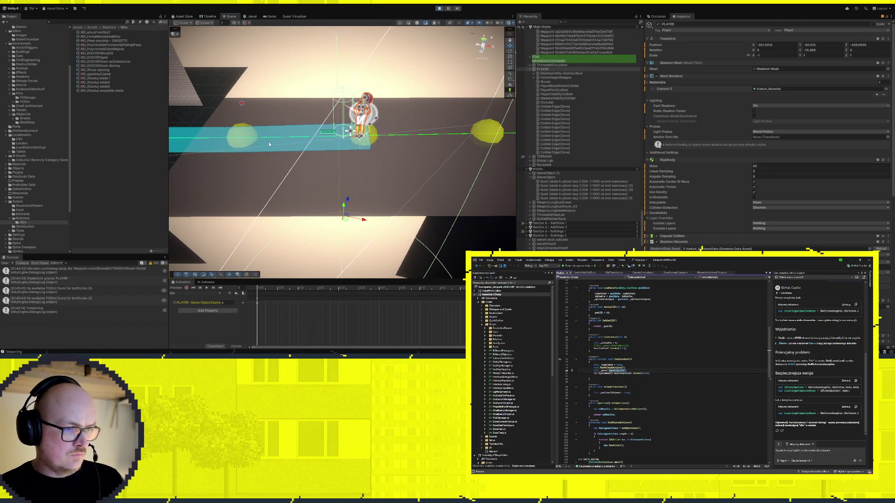
left_click(239, 138)
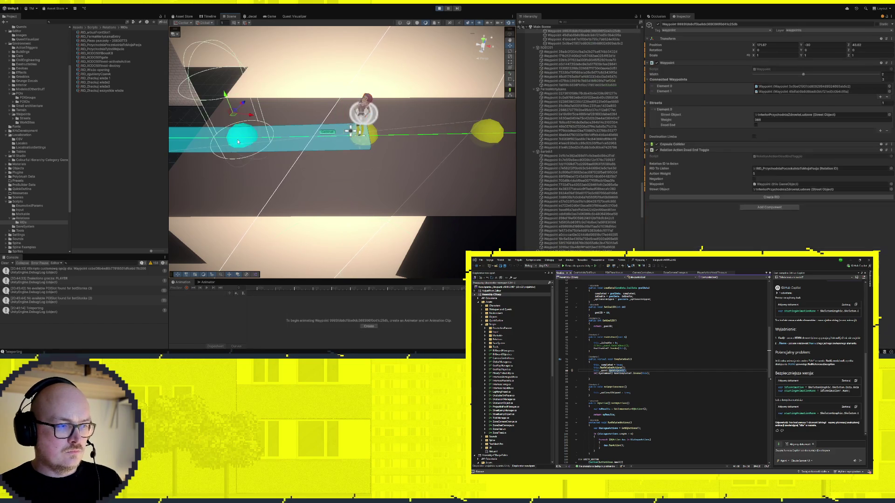
Orbit along the waypoint path, glance at the running game, and return to the Scene view
left_click_drag(239, 142, 276, 164)
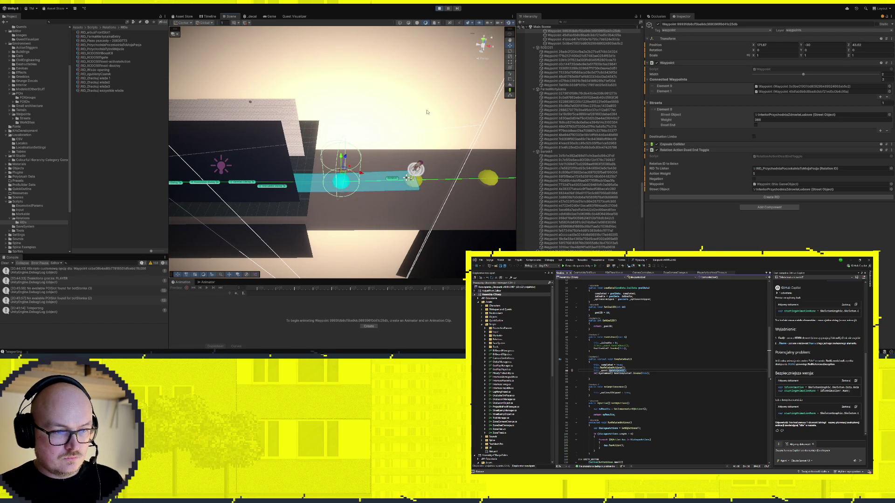
left_click(270, 16)
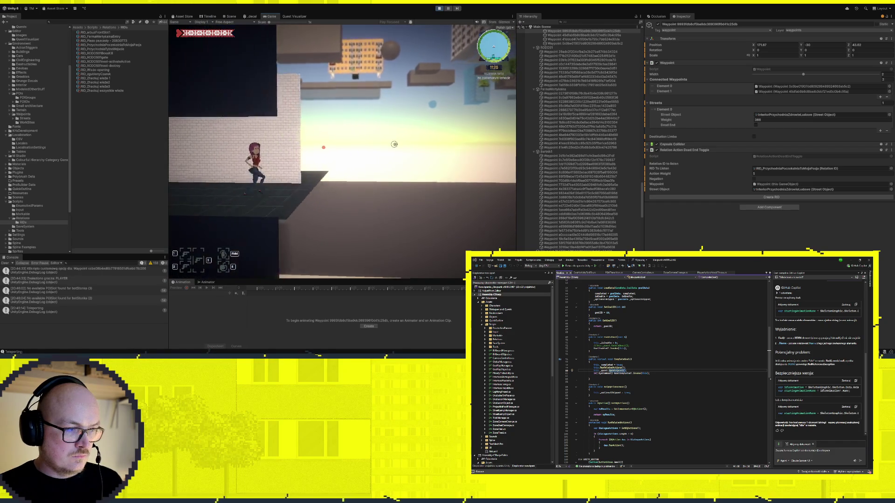
left_click(231, 17)
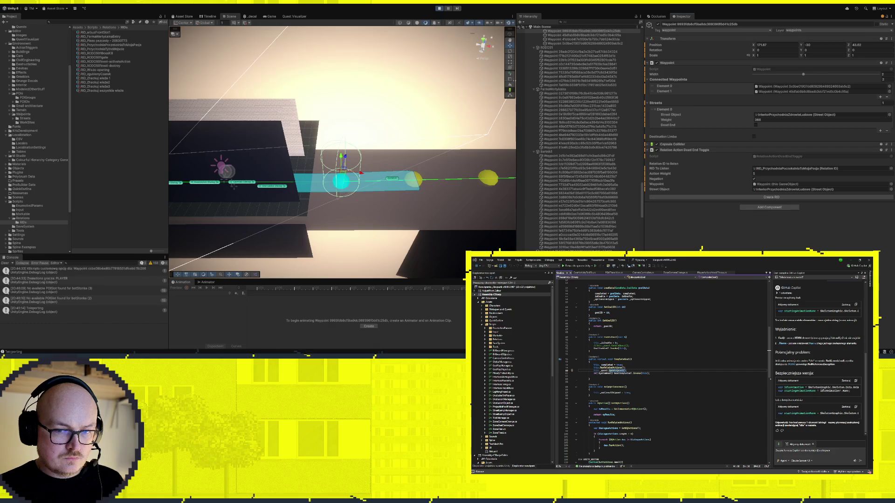
scroll(578, 172, "up", 10)
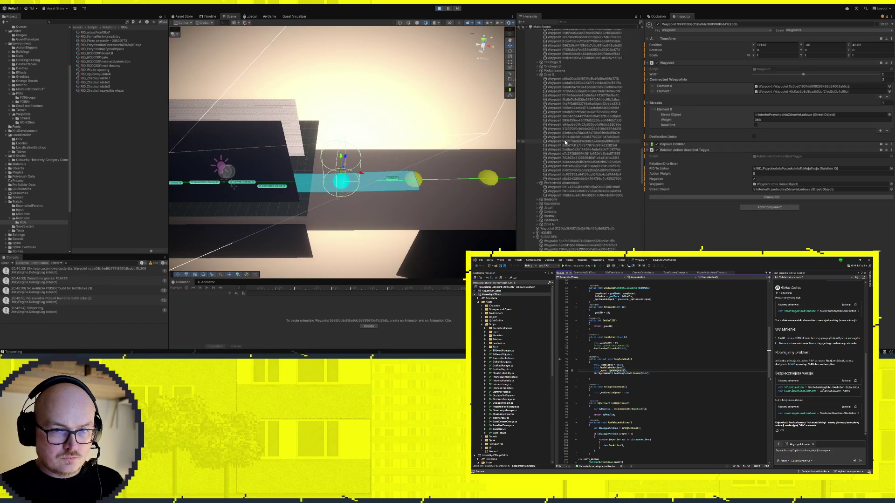
Fold Main Scene's children, scroll through Manager---Relations' entries and actions, then clear the selection
scroll(575, 165, "up", 10)
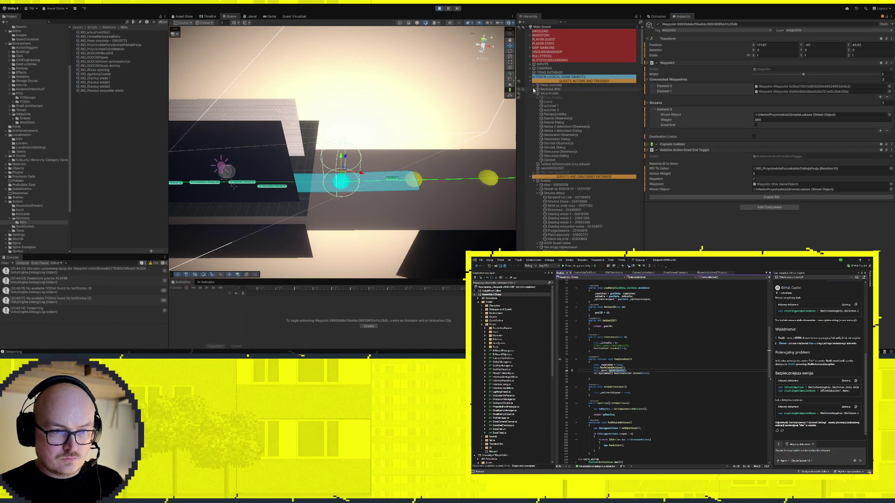
left_click(526, 27, "alt")
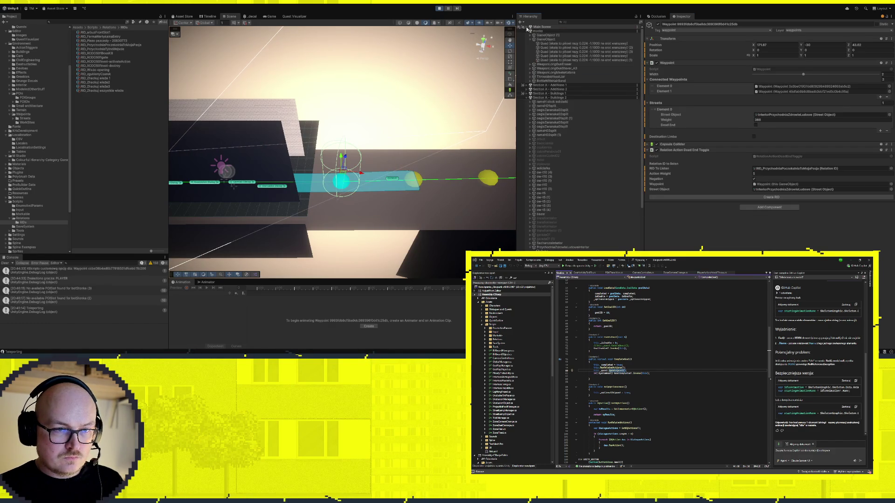
left_click(526, 28)
scroll(547, 50, "down", 10)
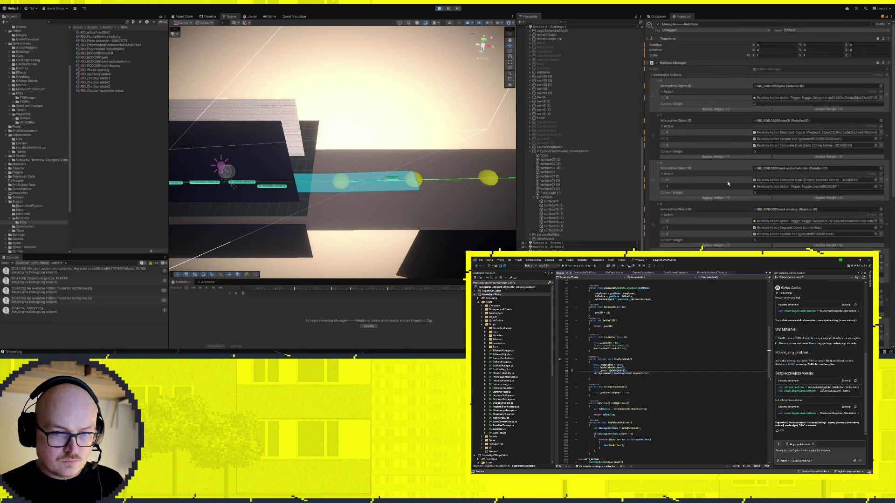
scroll(719, 164, "down", 5)
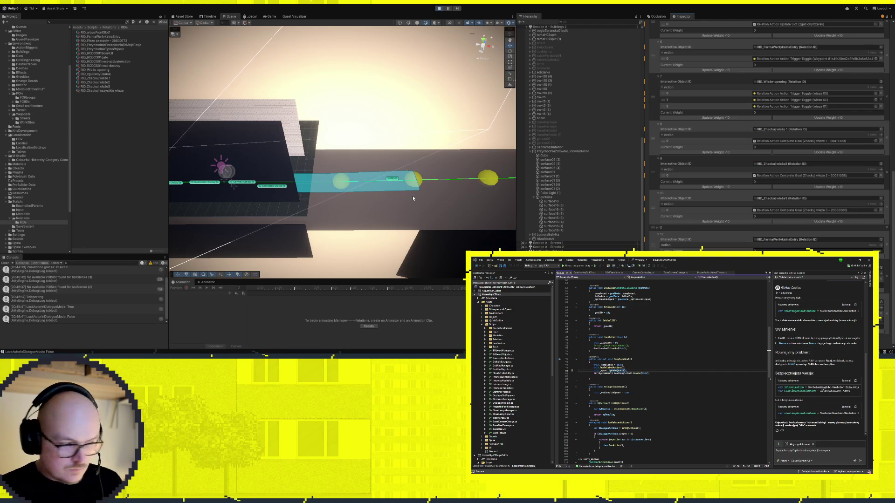
left_click(398, 122)
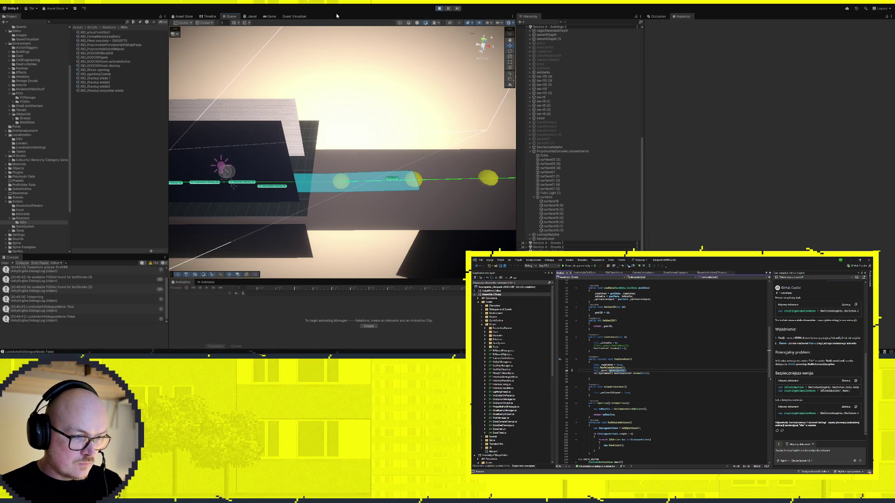
Select the nearby waypoint and run the character left along the brick wall to the NPC
left_click(341, 183)
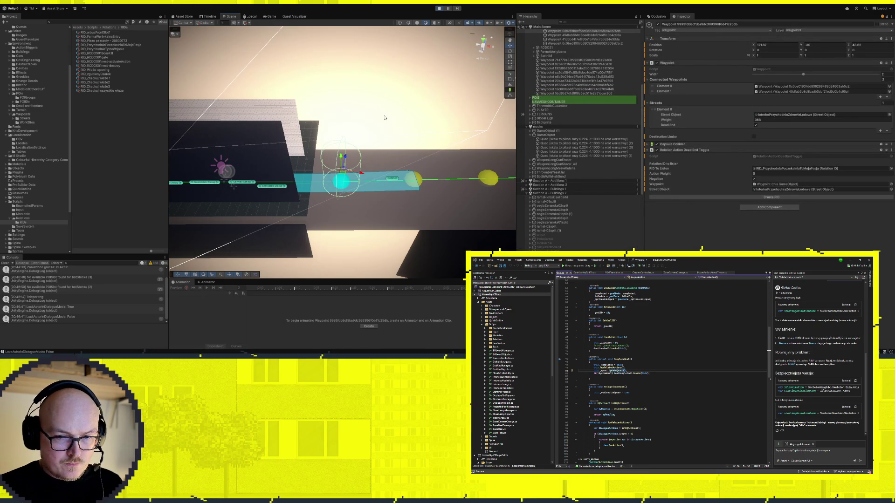
key("a")
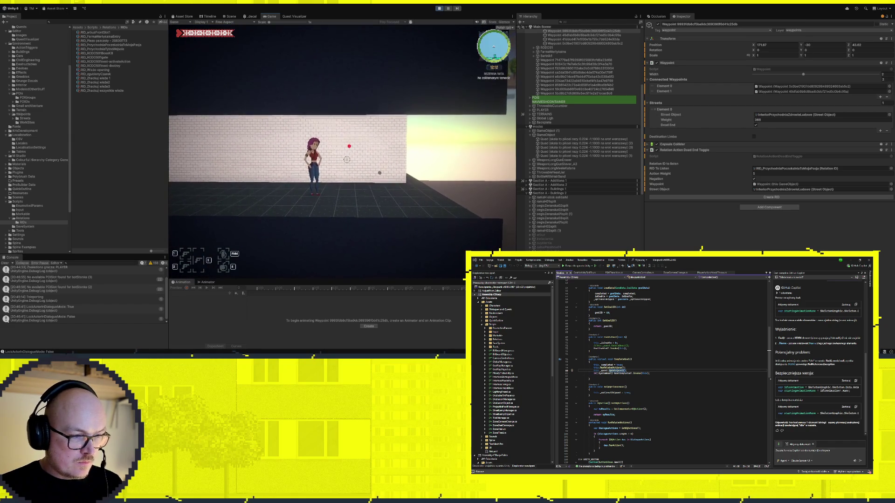
key("a")
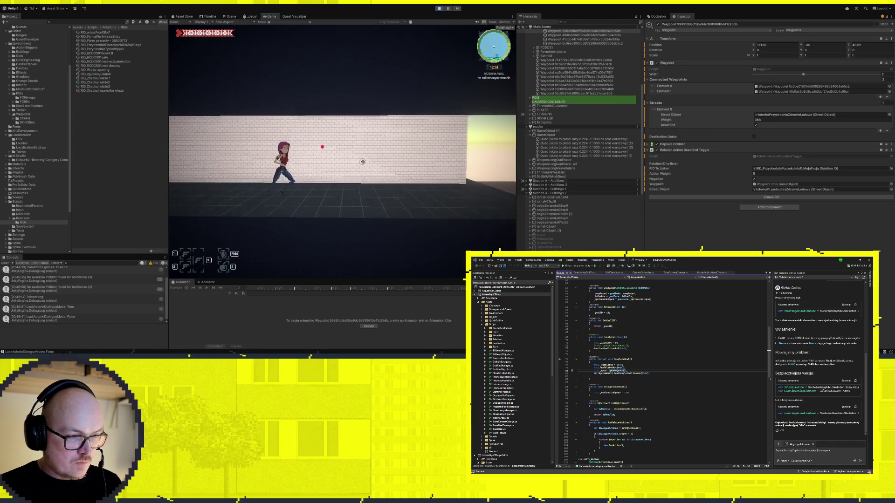
key("a")
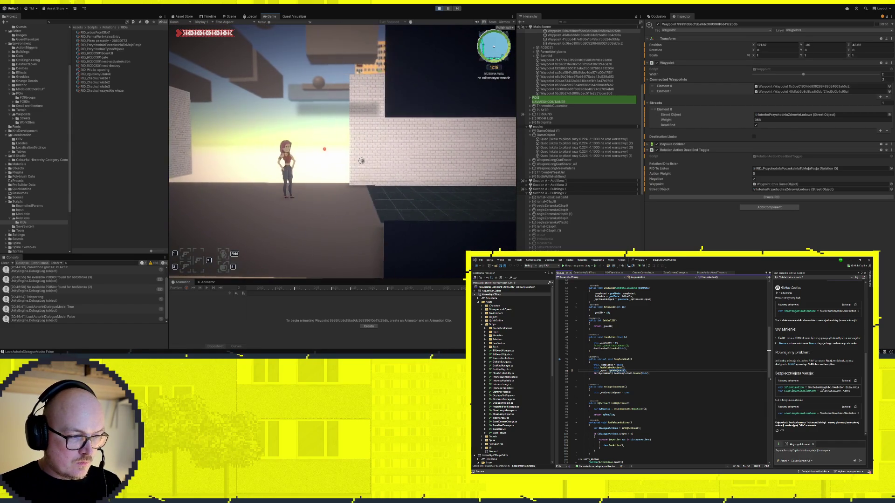
Talk to the NPC with F and close the finished dialogue granting entry
key("f")
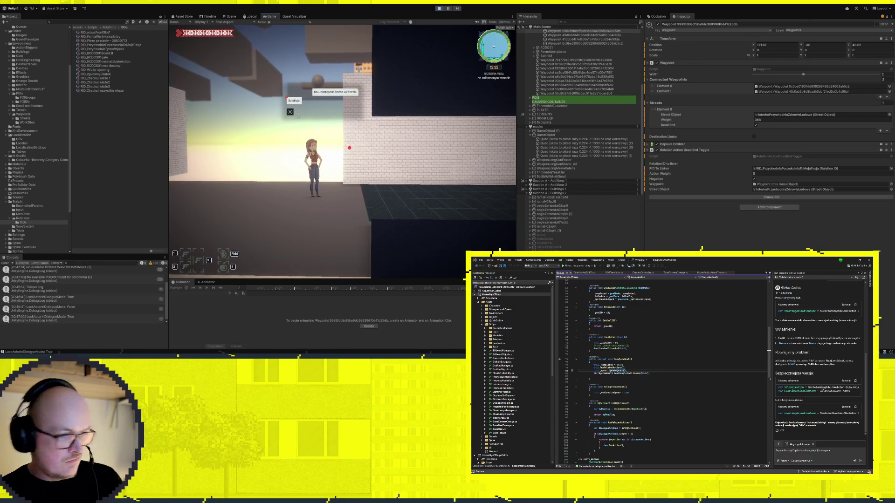
left_click(289, 112)
scroll(562, 246, "down", 10)
scroll(562, 246, "up", 10)
left_click(330, 148)
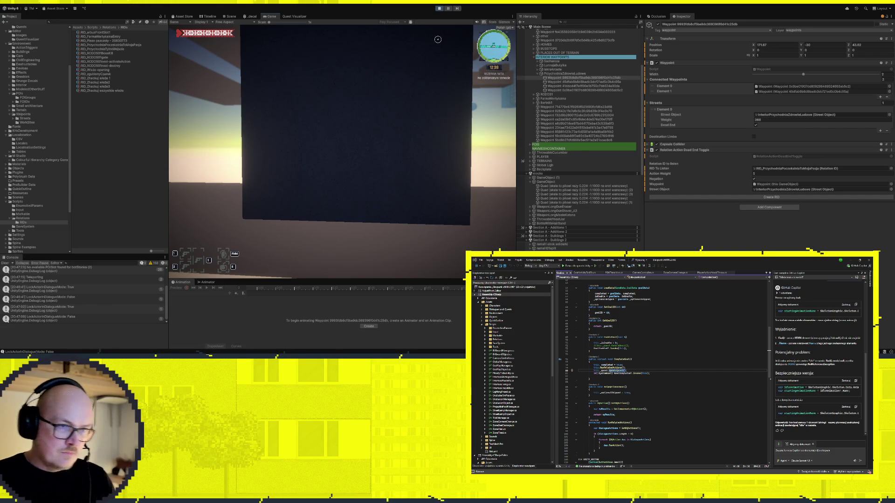
Compare the Scene and Game views, exit Play mode, and frame the selected waypoint
scroll(559, 124, "up", 5)
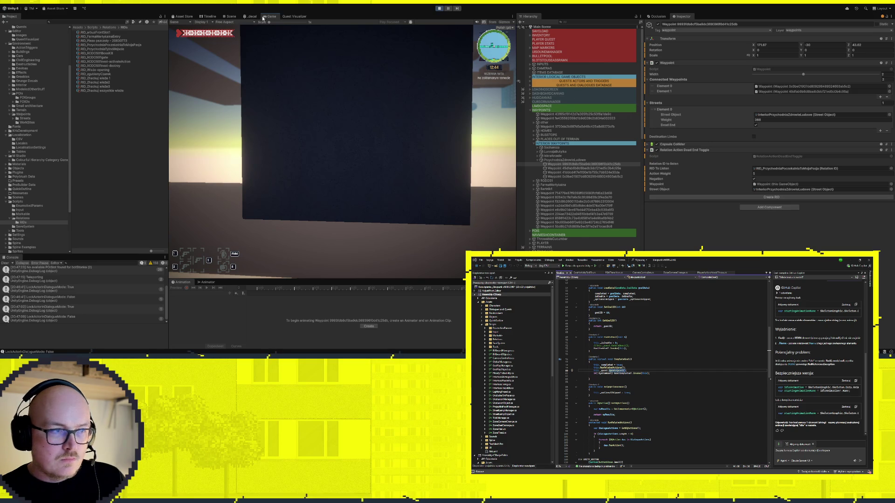
left_click(233, 16)
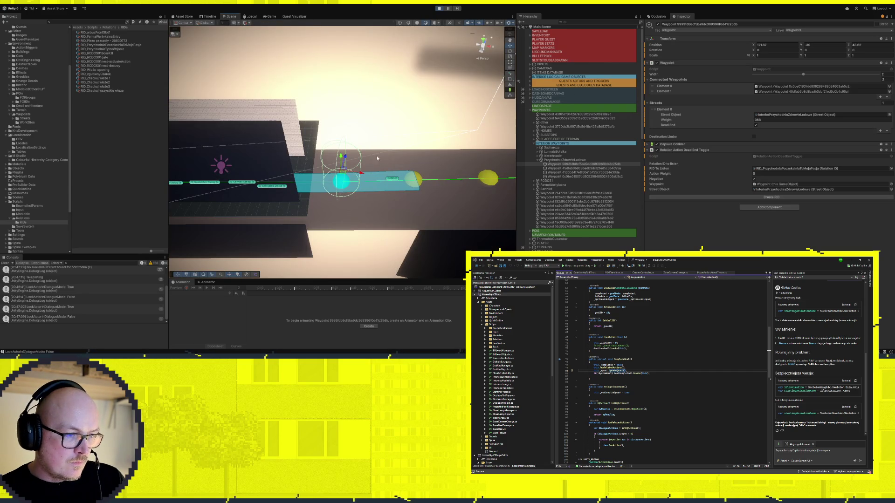
scroll(373, 148, "down", 5)
scroll(301, 160, "up", 3)
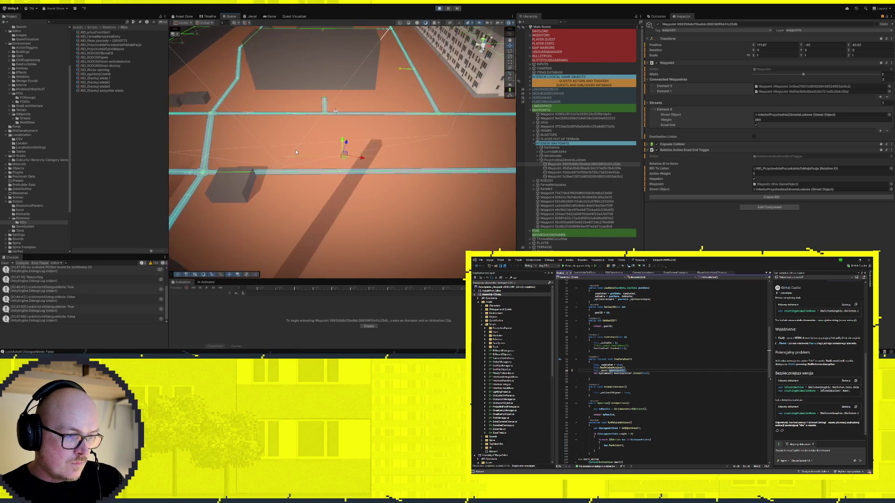
left_click(269, 18)
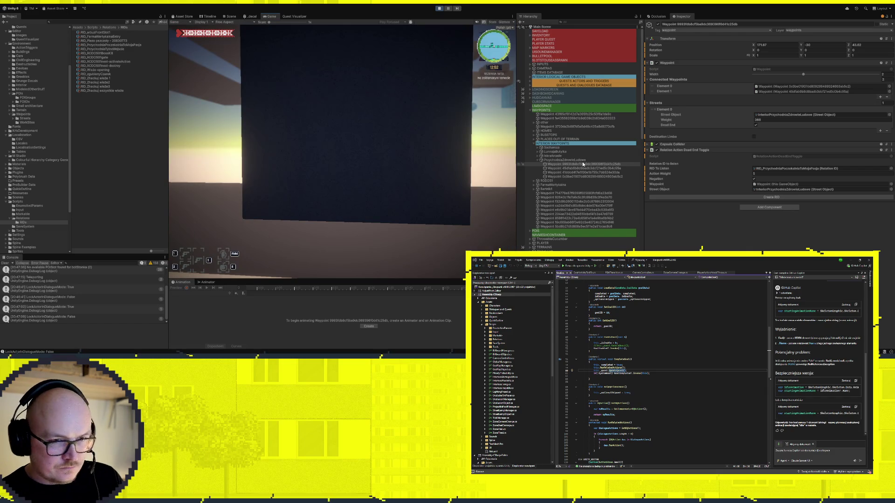
left_click(439, 9)
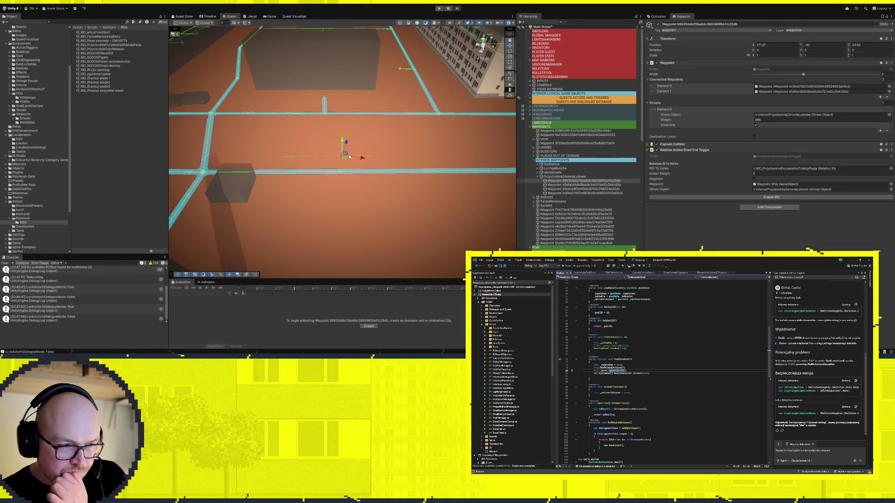
key("f")
scroll(283, 199, "down", 5)
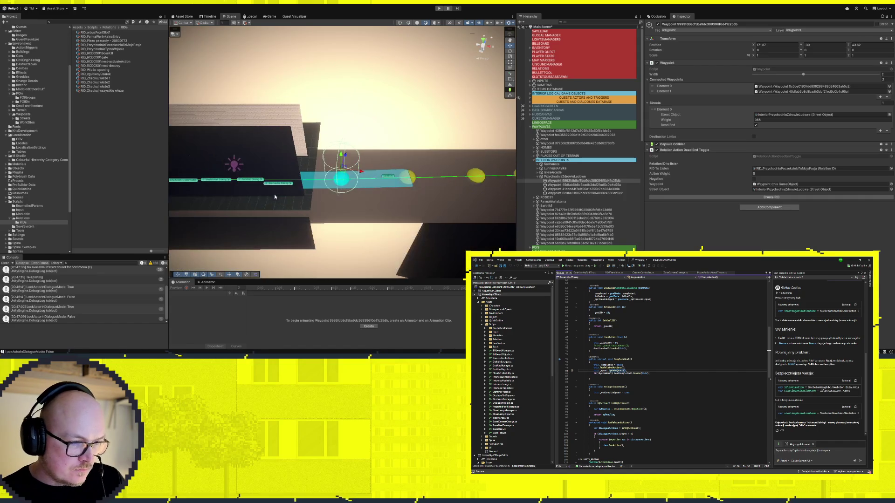
Compare the PrzychodniaZdrowieLudowe and LunnajaButylka objects under INTERIOR LOGICAL GAME OBJECTS
left_click(530, 94)
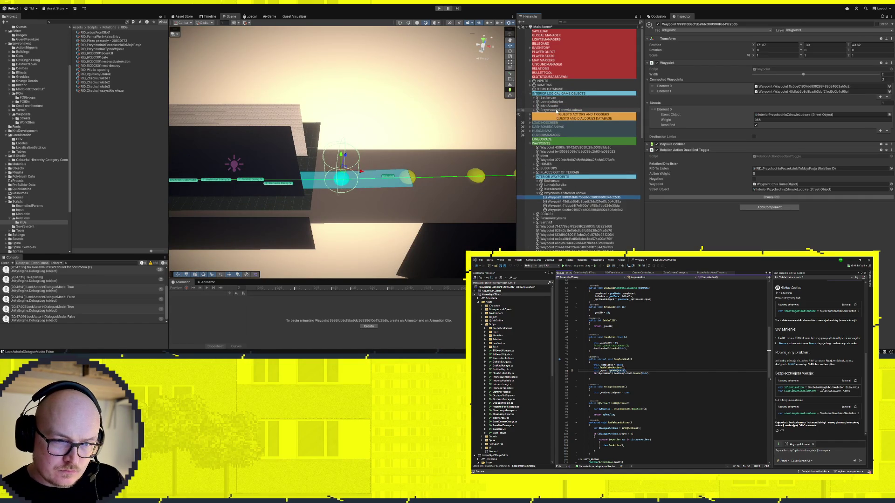
left_click(555, 110)
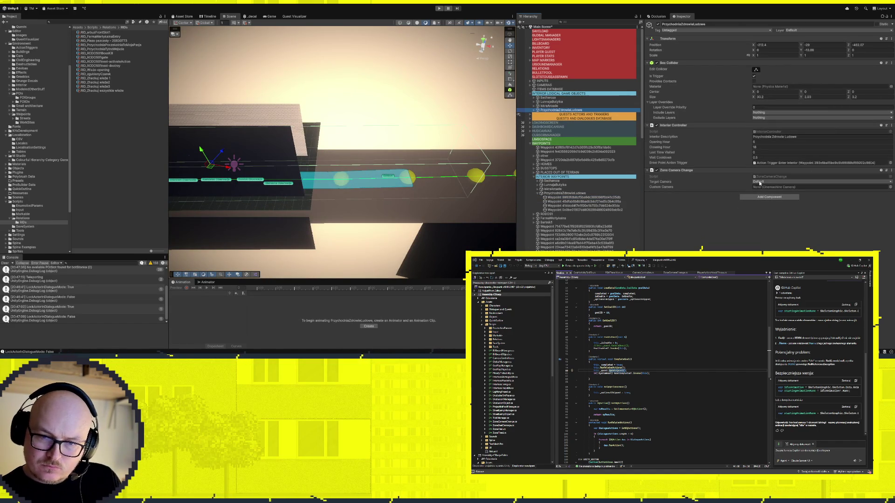
left_click(761, 183)
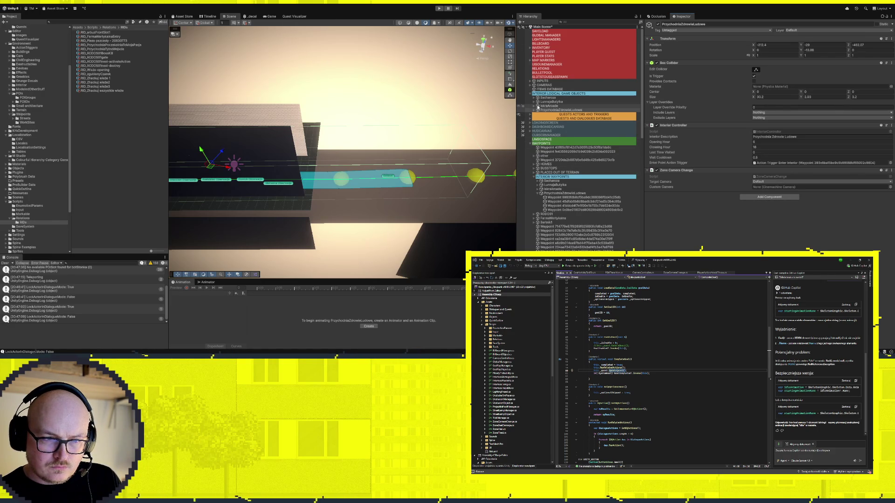
left_click(553, 101)
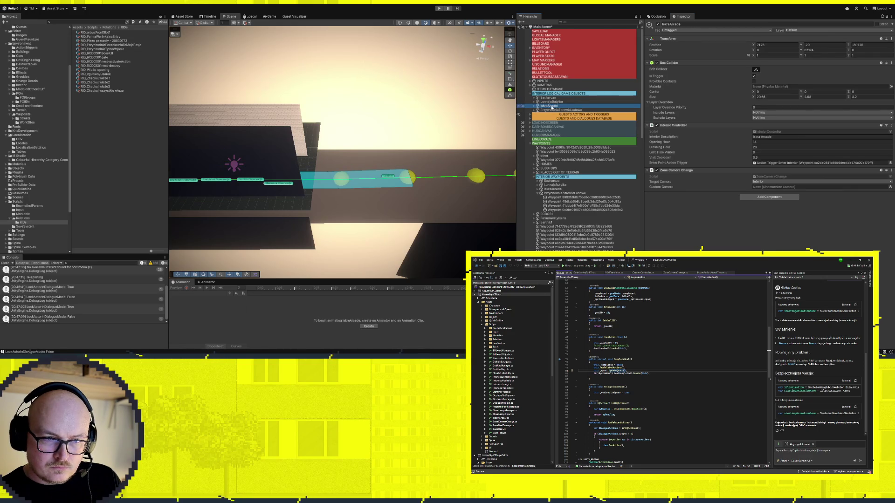
left_click(561, 110)
left_click(762, 183)
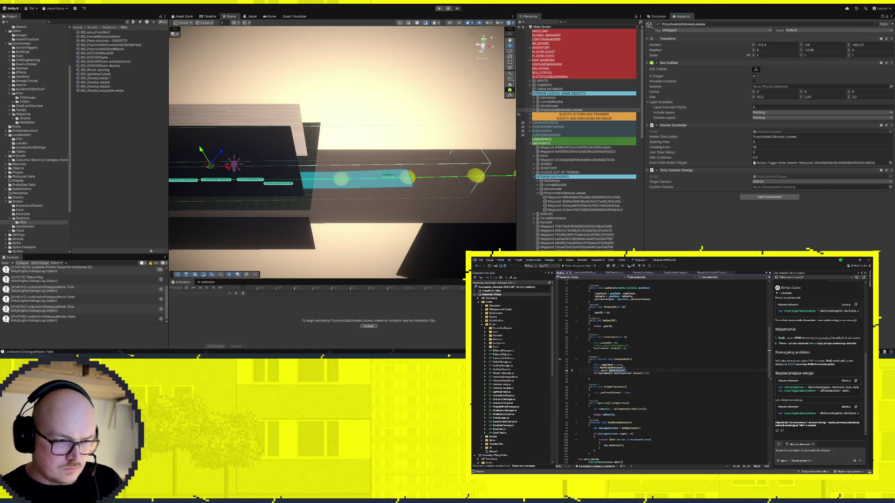
Select Recepcjonistka in the scene and ping its dialogue Recepcjonistka - 40878244
scroll(608, 196, "down", 5)
scroll(609, 196, "down", 5)
scroll(403, 181, "down", 2)
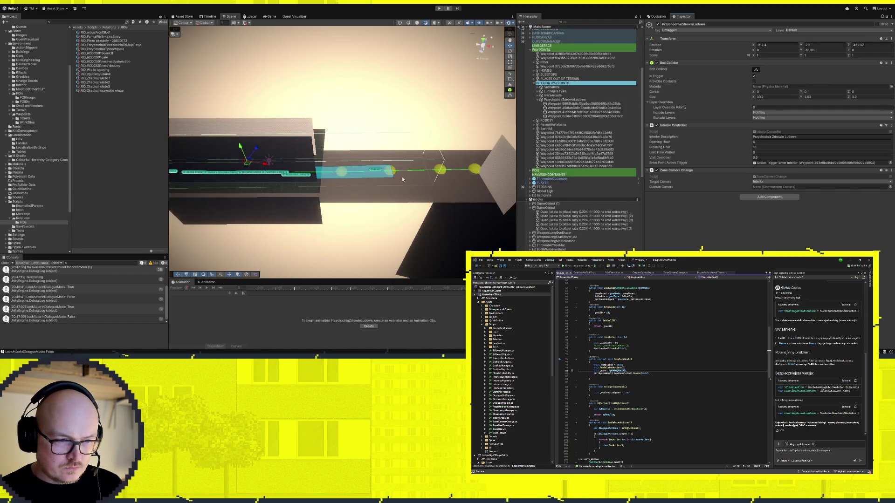
left_click(392, 173)
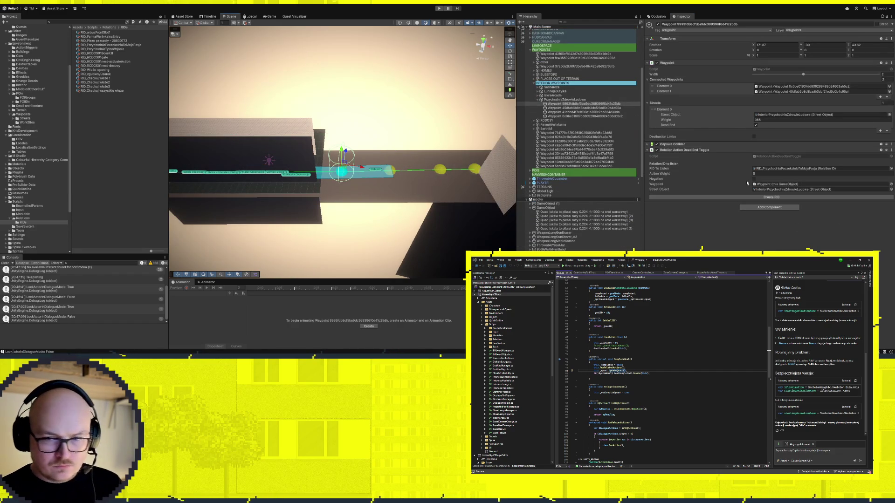
left_click_drag(260, 180, 355, 184)
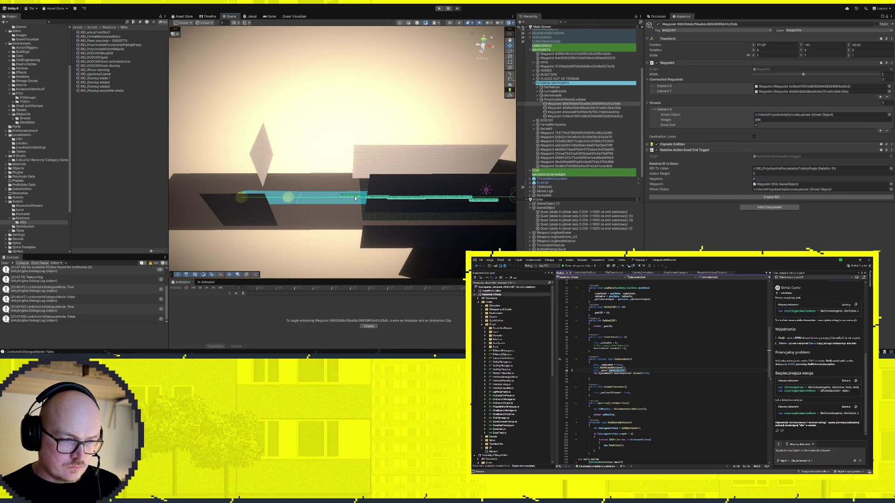
left_click(355, 198)
left_click(820, 166)
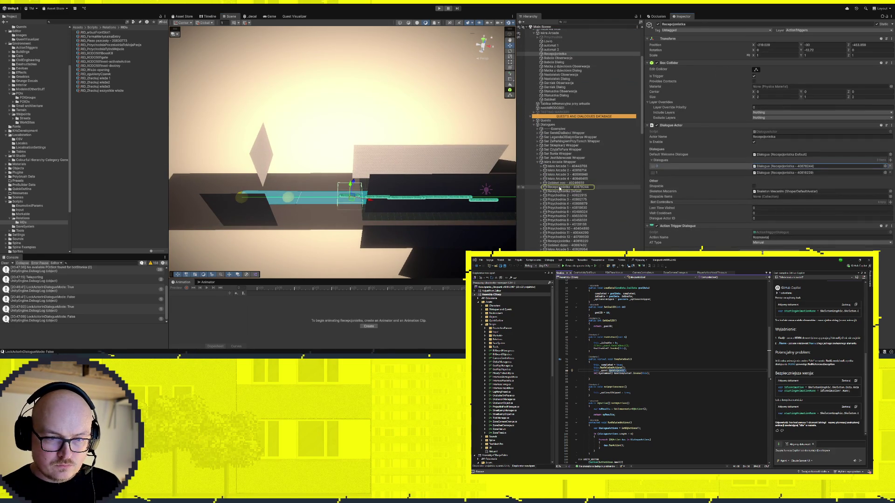
Inspect dialogues Recepcjonistka - 40878244 and Recepcjonistka - 40816229, then start Play mode
left_click(560, 188)
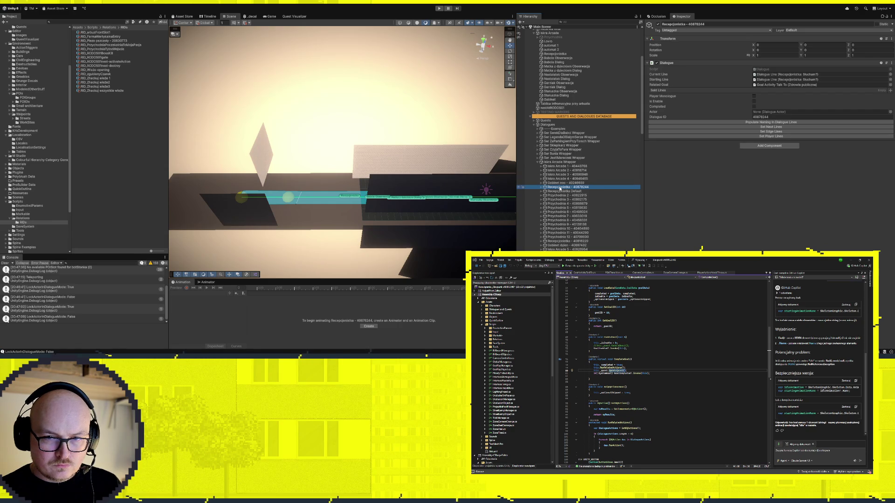
left_click(566, 241)
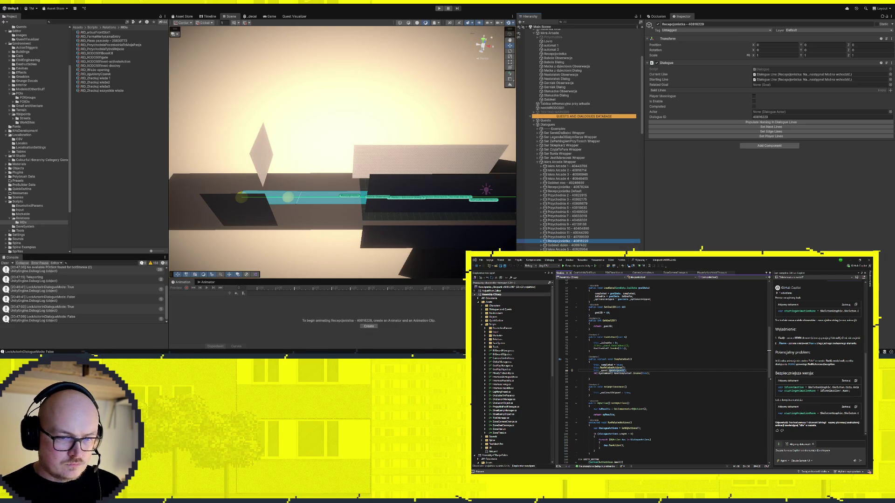
left_click(439, 8)
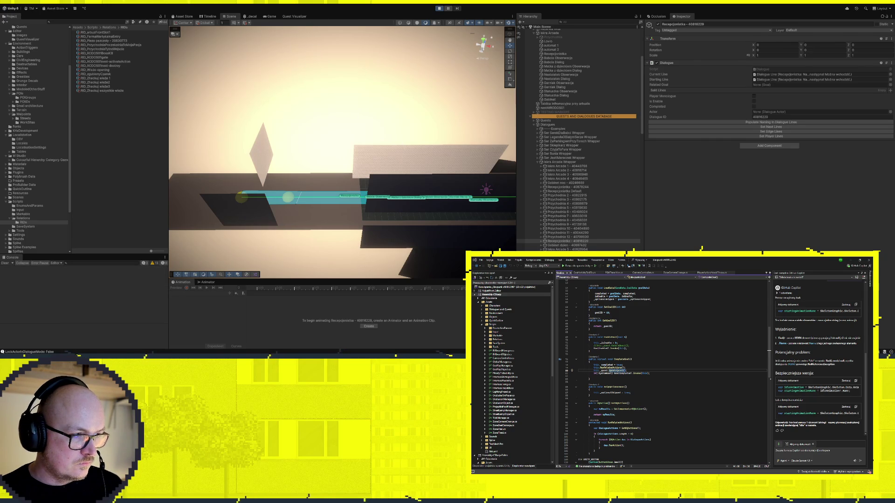
Bring the game view forward and teleport the player with F to the brick-wall test waypoint
left_click(234, 16)
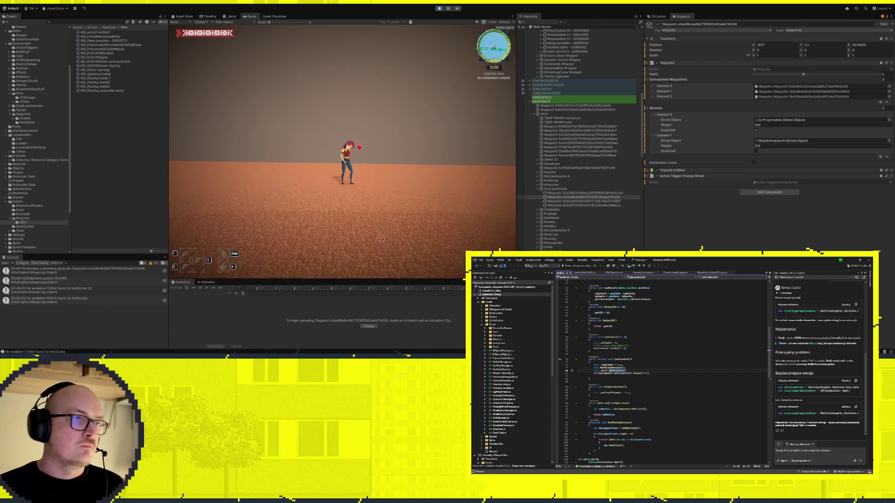
key("f")
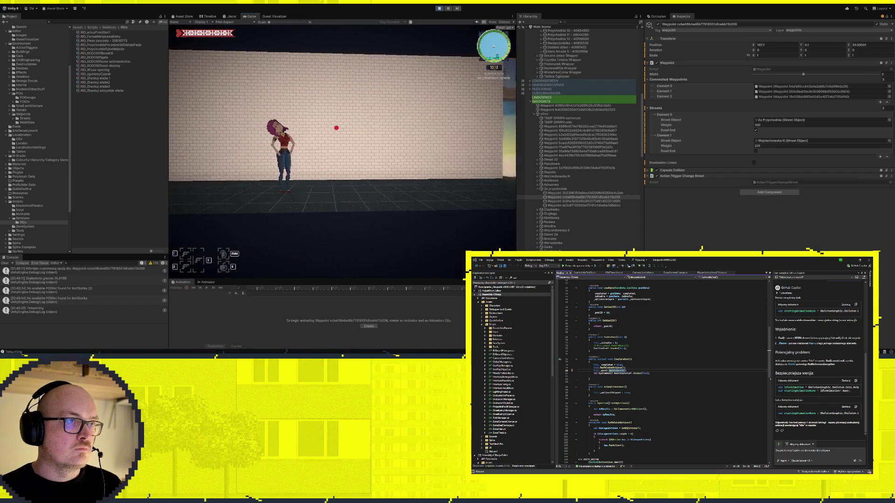
left_click(330, 127)
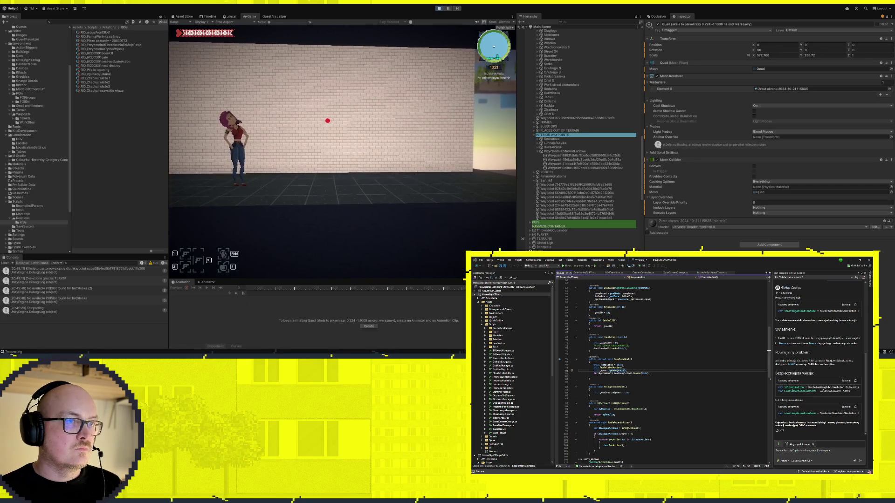
Walk the character right, then left across the test area to the Pod Vjencem shopfront by the notice board
key("d")
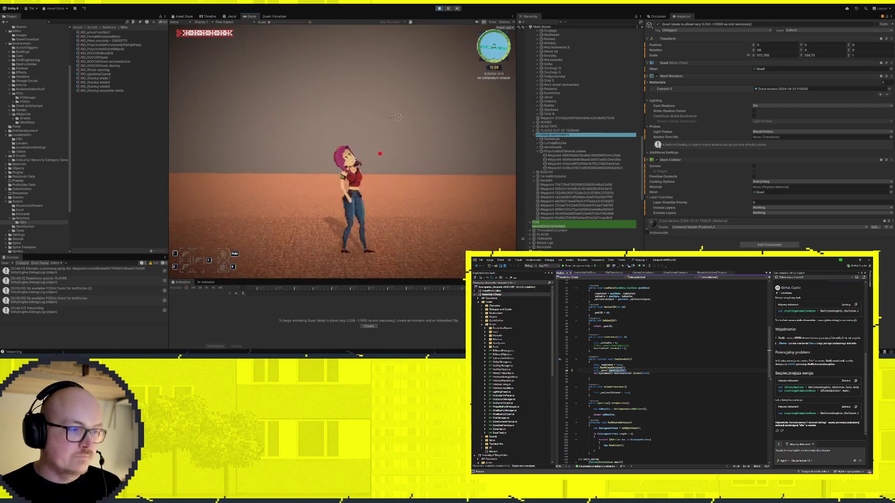
key("a")
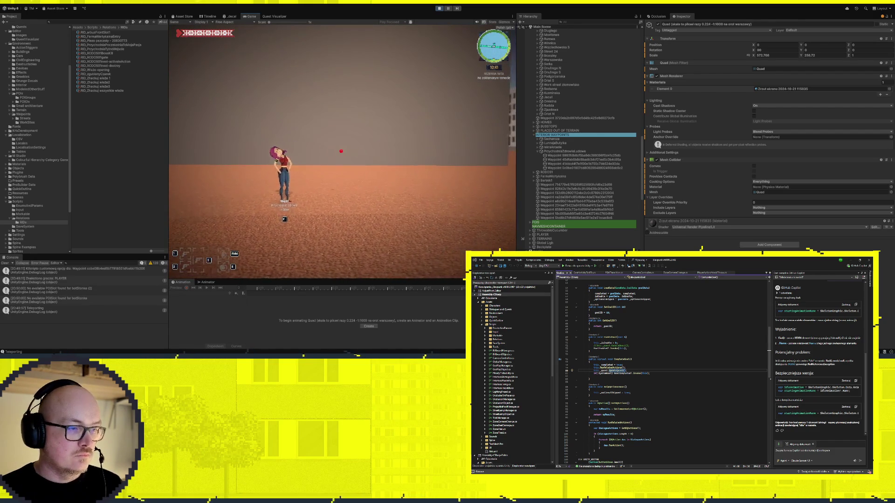
key("a")
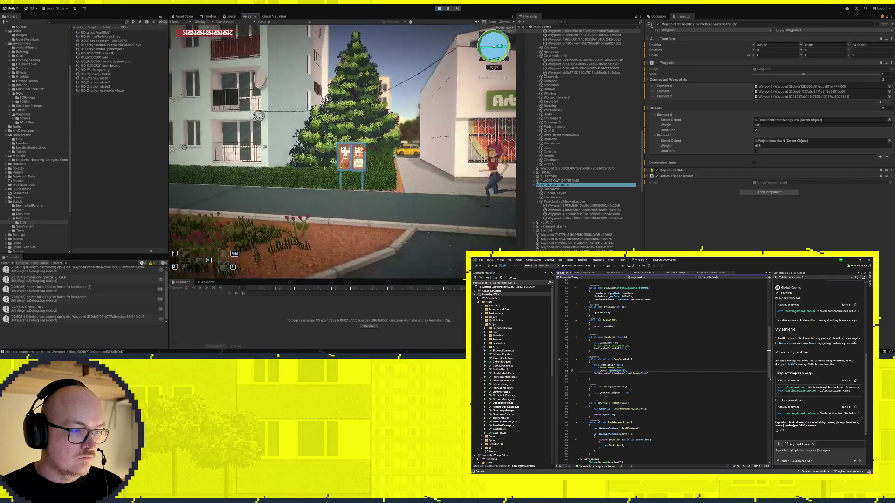
Use the notice board, then walk past the Arbuz 24h shop onto the street to trigger a new goal
key("e")
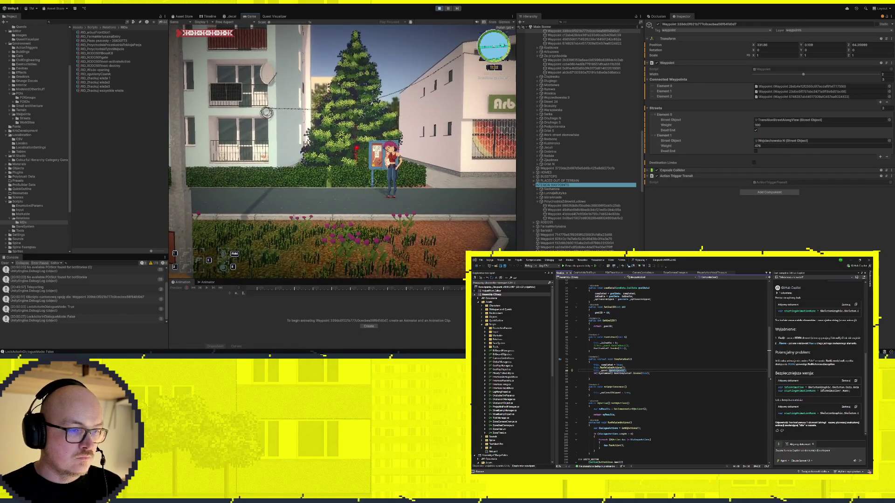
key("a")
key("d")
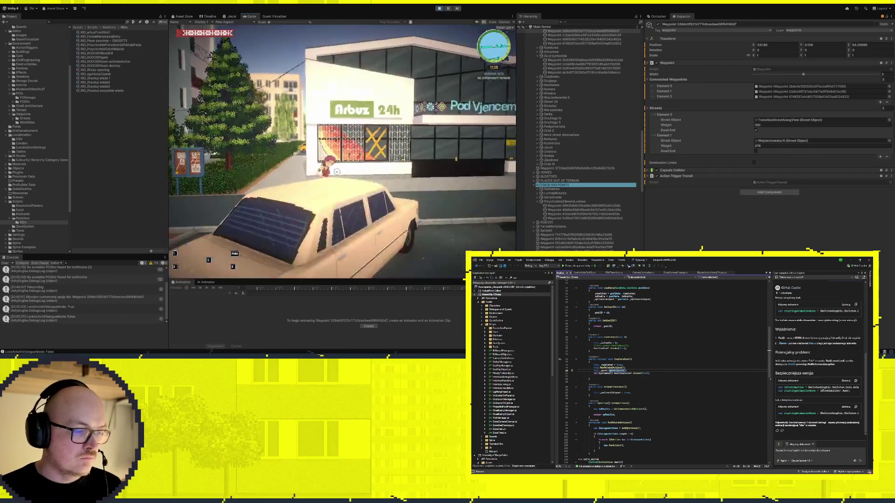
key("s")
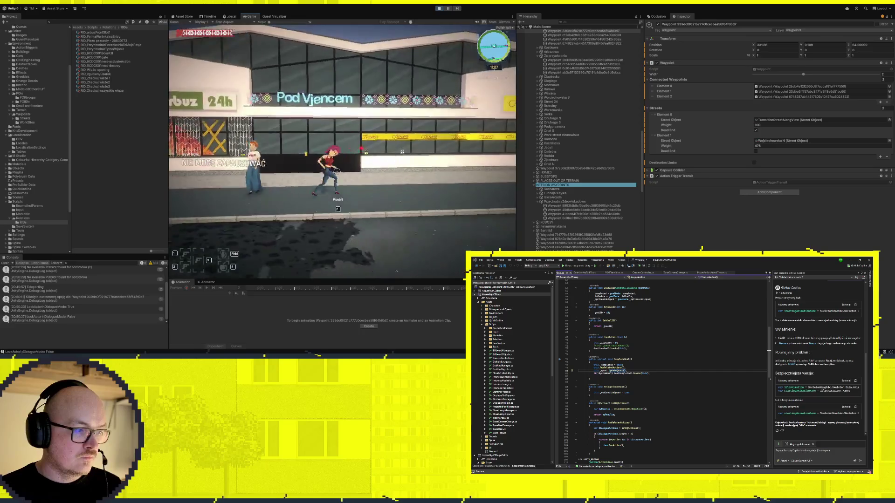
key("s")
Open and close the in-game journal to check the new quest goal
key("Tab")
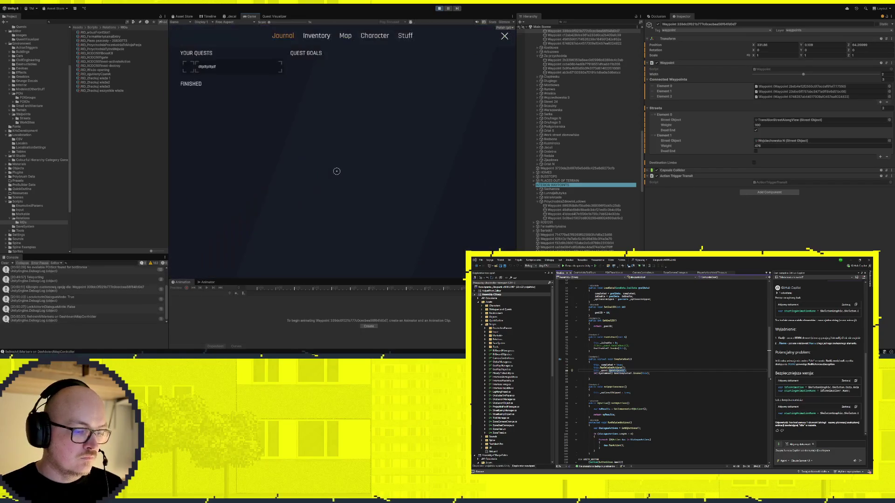
key("Tab")
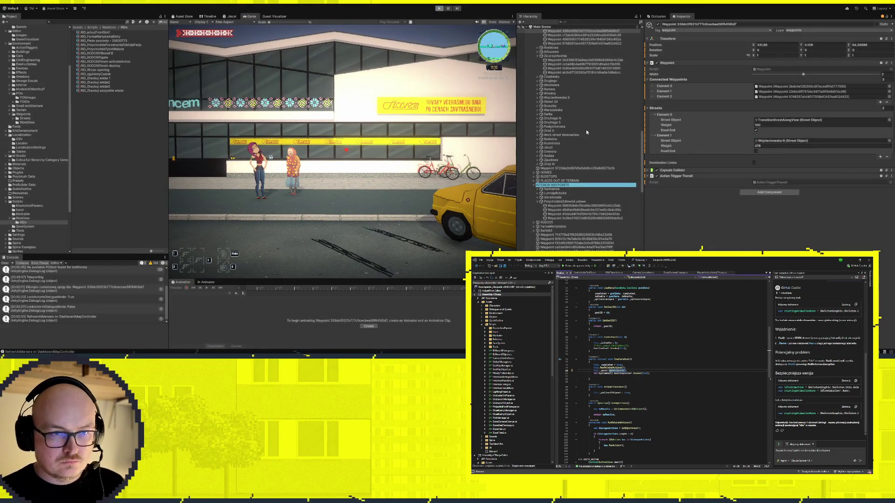
scroll(587, 139, "up", 10)
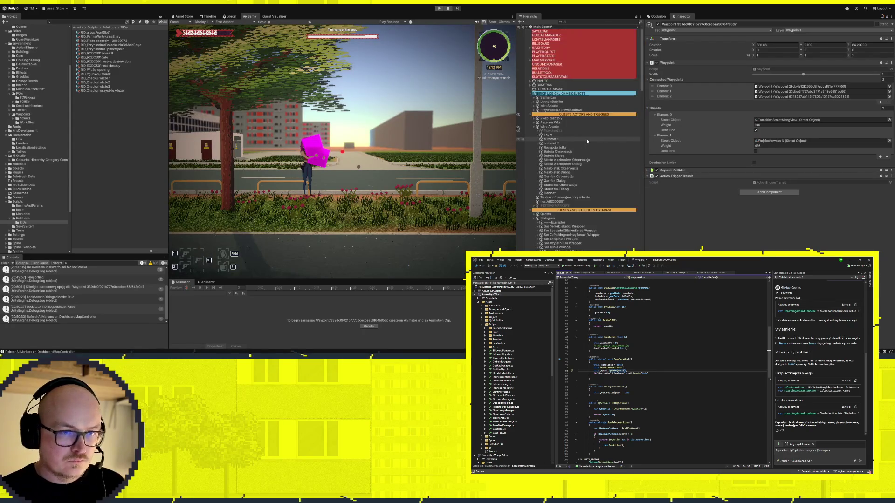
Expand the Quests container in the QUESTS AND DIALOGUES DATABASE to list its quests
left_click(594, 115)
left_click(524, 210)
scroll(524, 208, "down", 5)
left_click(537, 135)
left_click(534, 140)
left_click(535, 136)
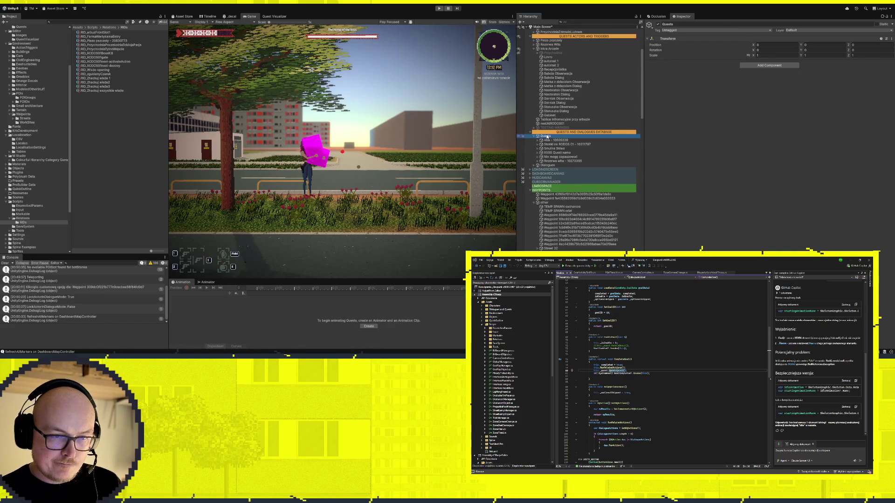
scroll(580, 99, "up", 5)
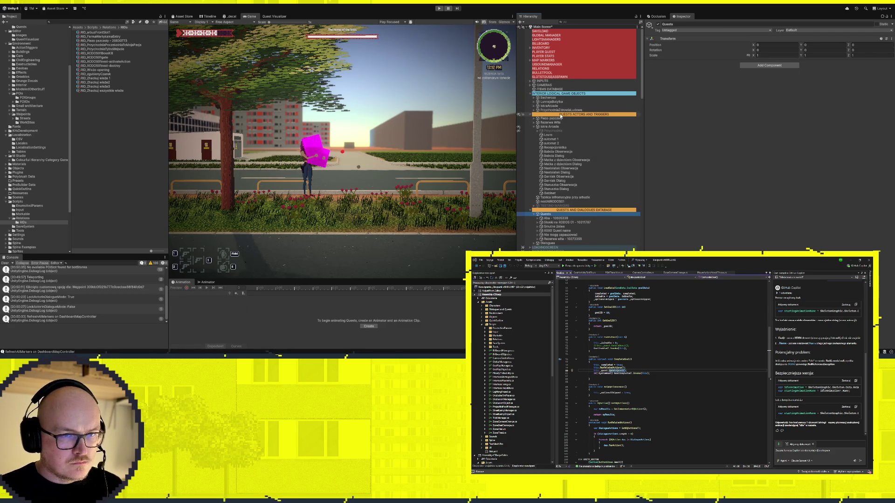
Select PLAYER QUEST and remove the Aha quest from its All Quests list
left_click(551, 35)
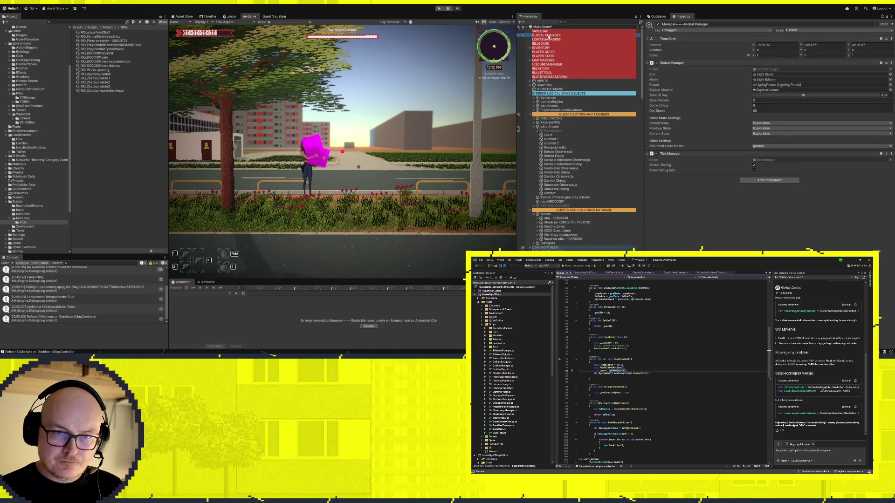
left_click(553, 39)
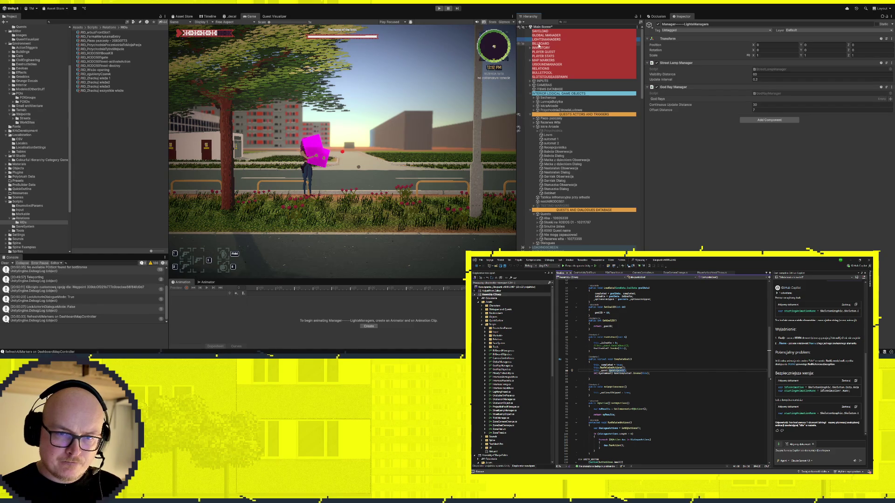
left_click(549, 52)
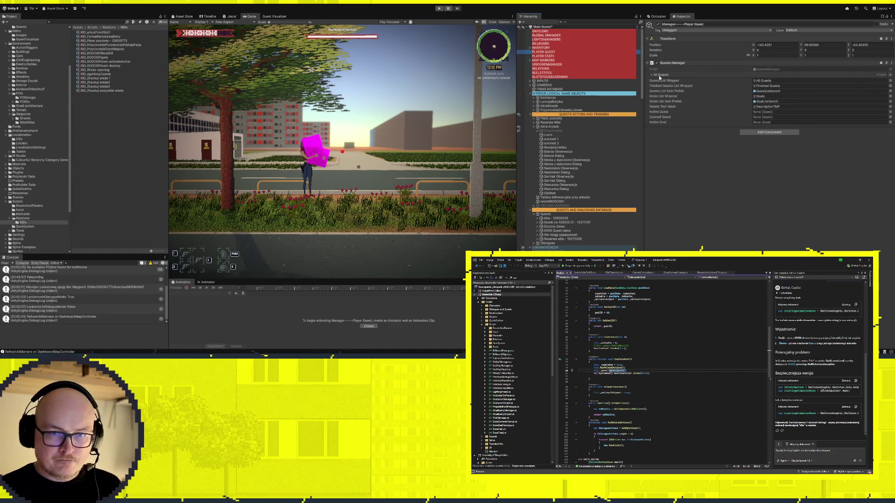
left_click(652, 76)
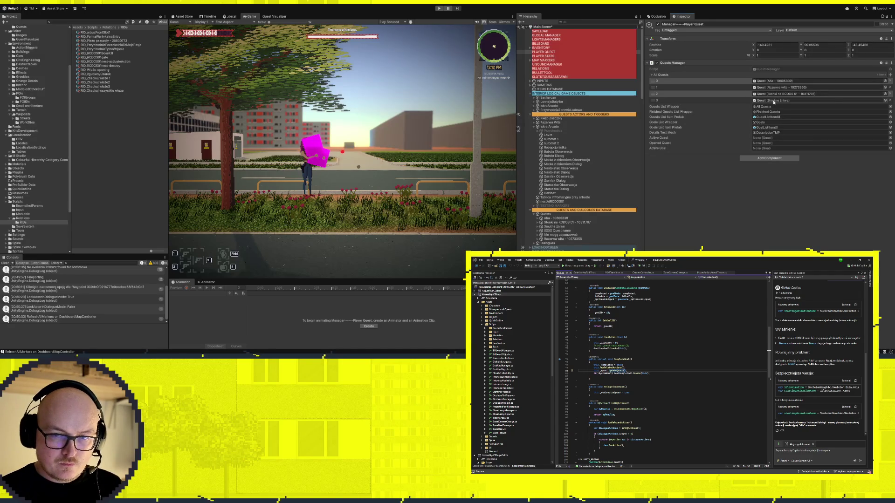
left_click(890, 80)
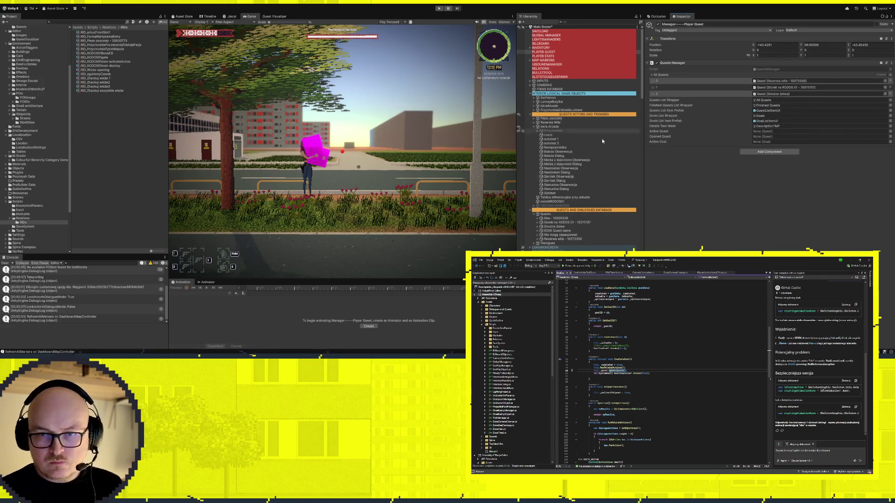
Drag the Nie mogę zapauzować quest from the Quests group into the All Quests list
left_click(534, 128)
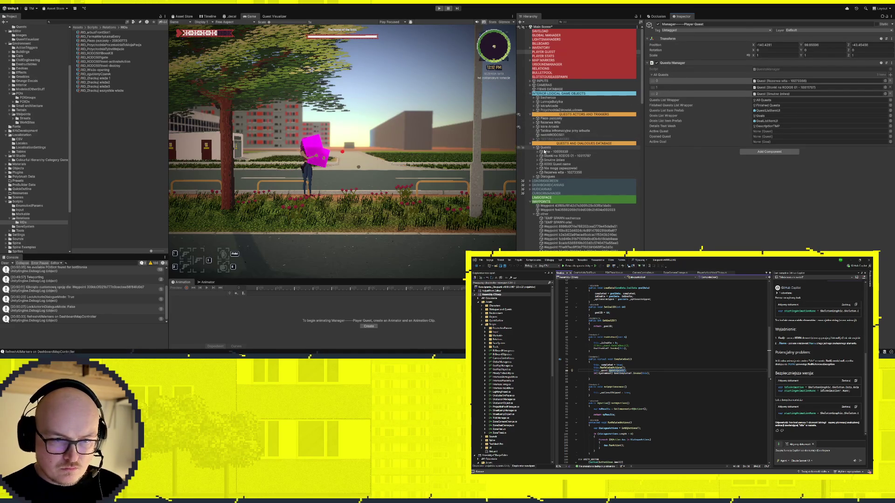
left_click(558, 148)
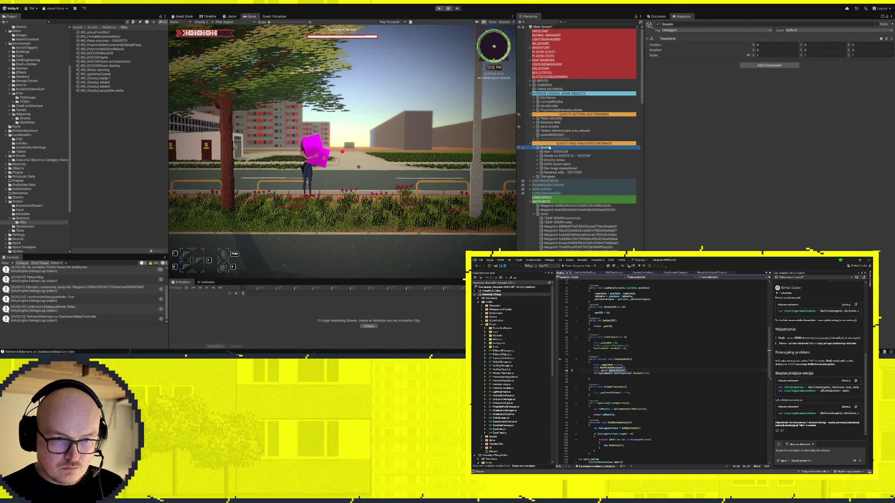
left_click(565, 52)
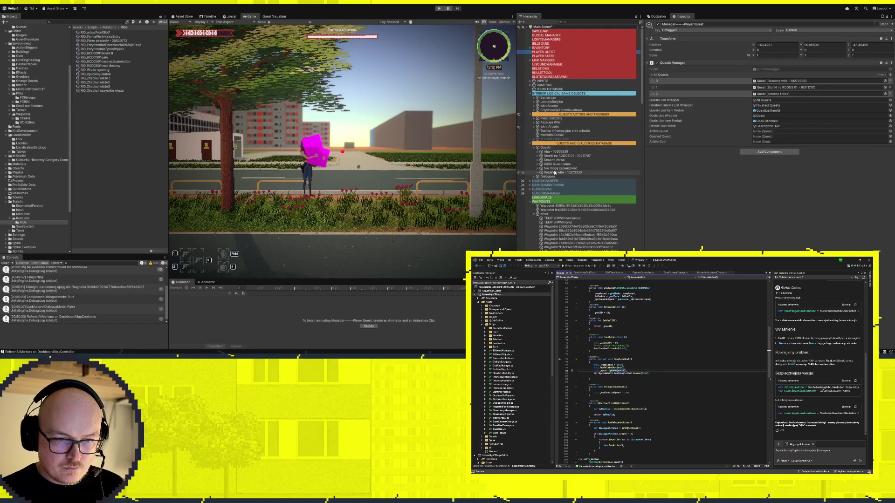
mouse_move(553, 170)
left_mouse_down()
mouse_move(709, 63)
mouse_move(700, 76)
left_mouse_up()
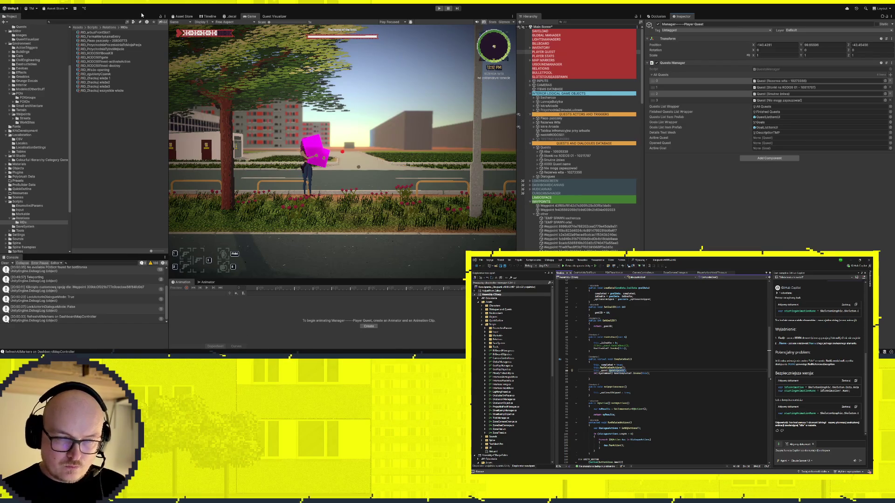
left_click(274, 16)
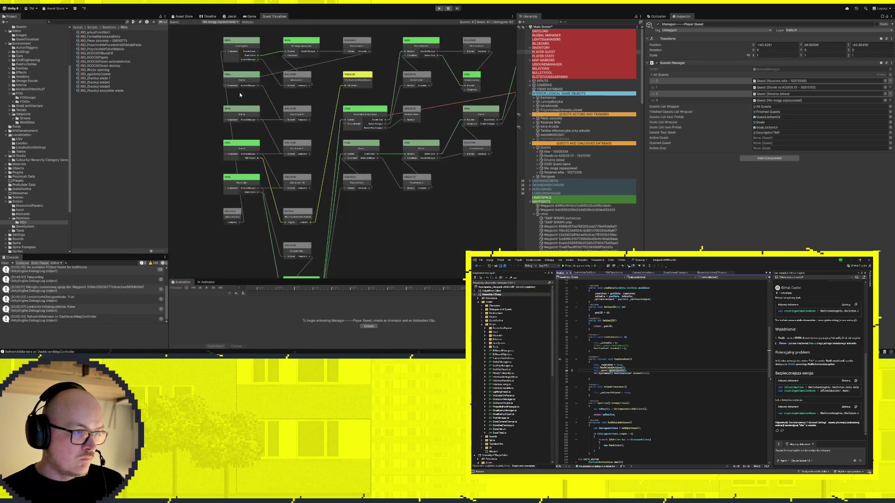
Refresh the quest graph, inspect the Staruszka Obserwacja node's links, then use the notice board in game
left_click(244, 23)
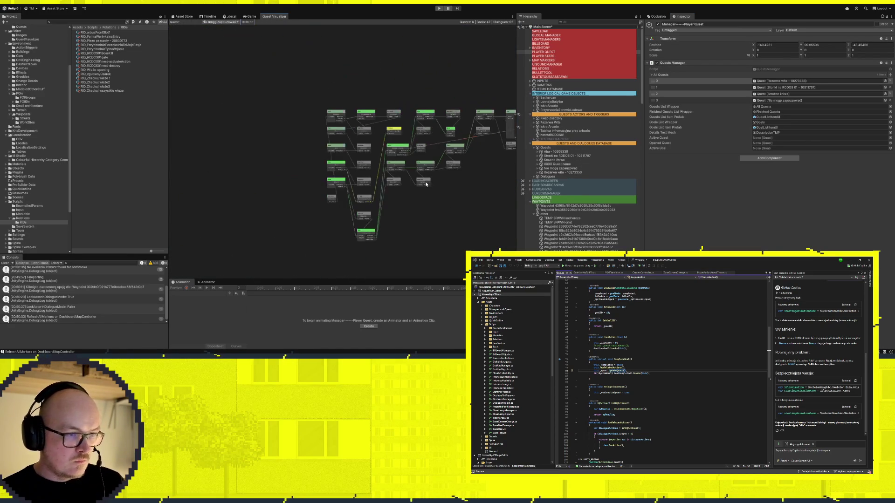
left_click_drag(299, 159, 299, 138)
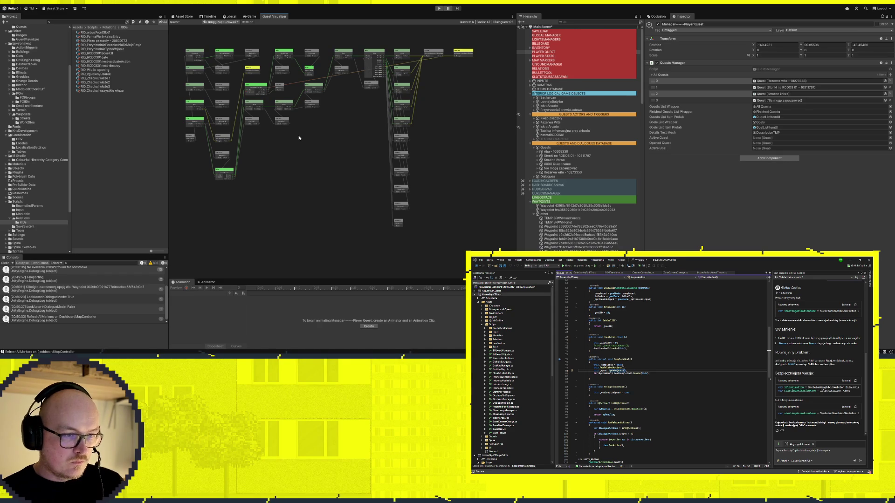
left_click_drag(298, 135, 344, 144)
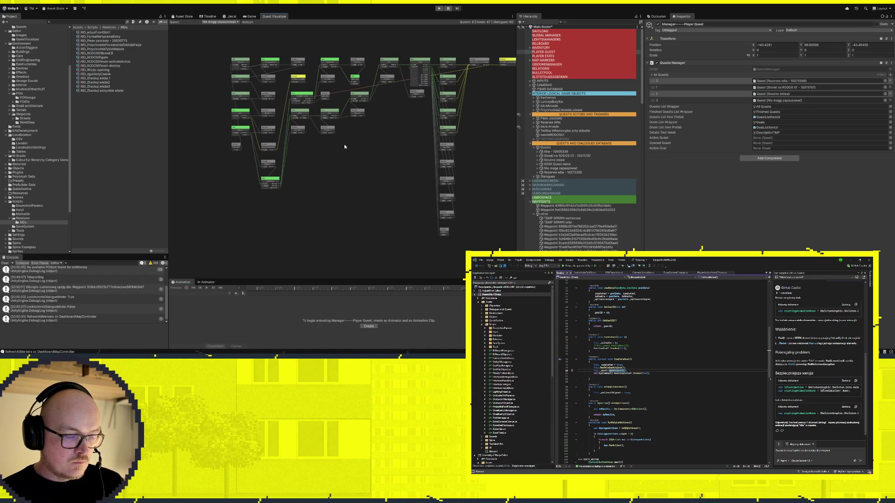
left_click(422, 61)
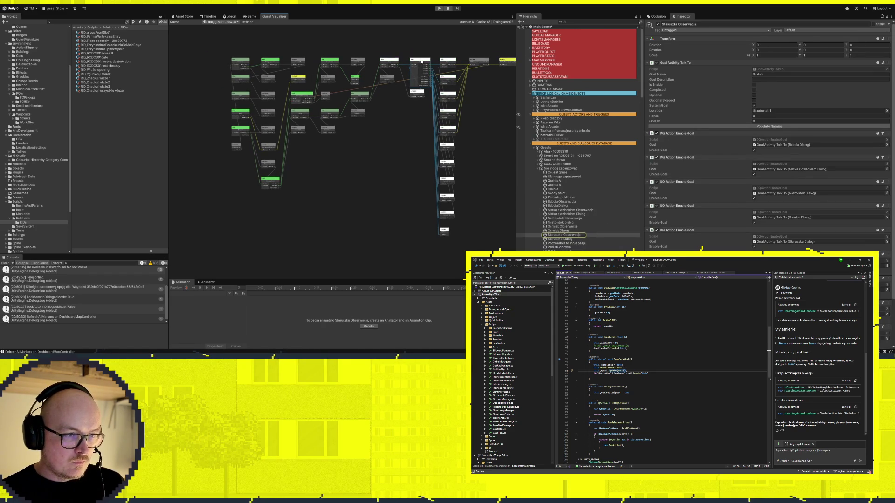
scroll(429, 62, "up", 5)
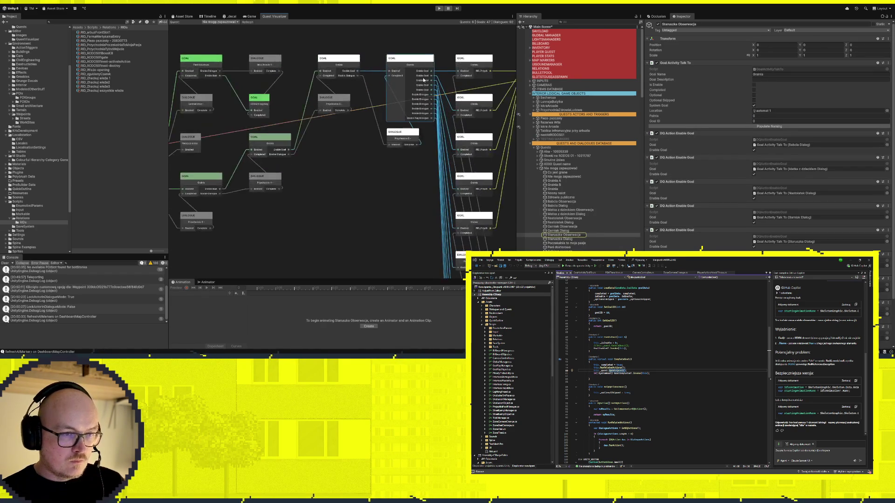
scroll(430, 177, "down", 6)
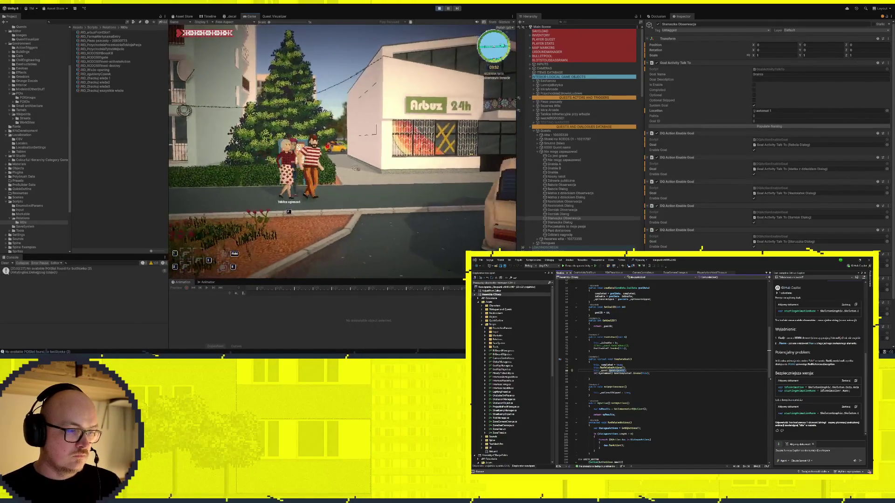
key("e")
left_click(259, 120)
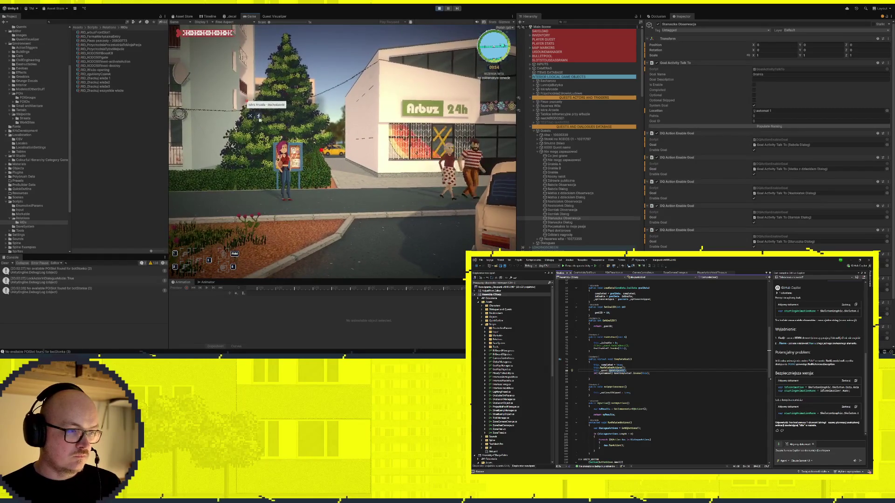
left_click(251, 115)
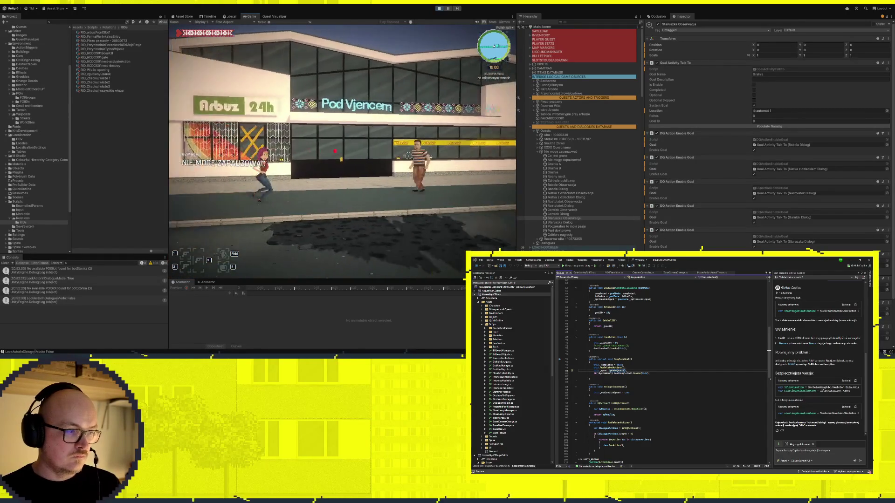
key("j")
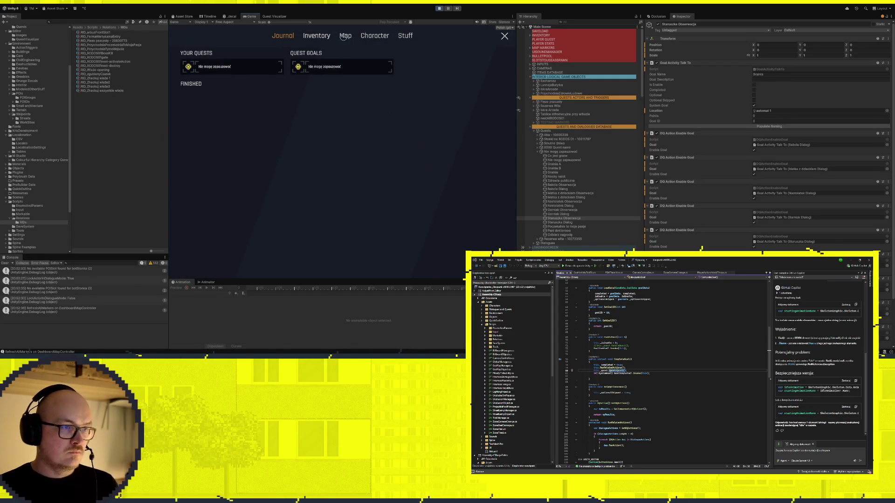
scroll(361, 239, "up", 5)
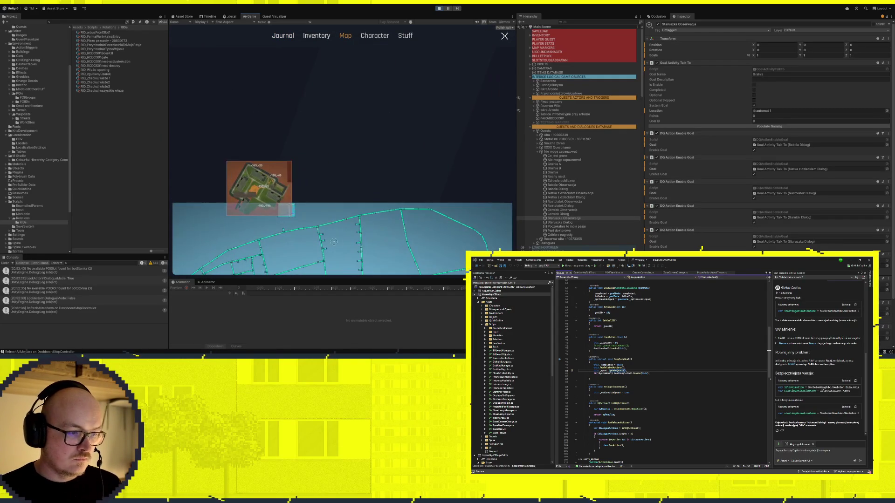
scroll(332, 184, "down", 5)
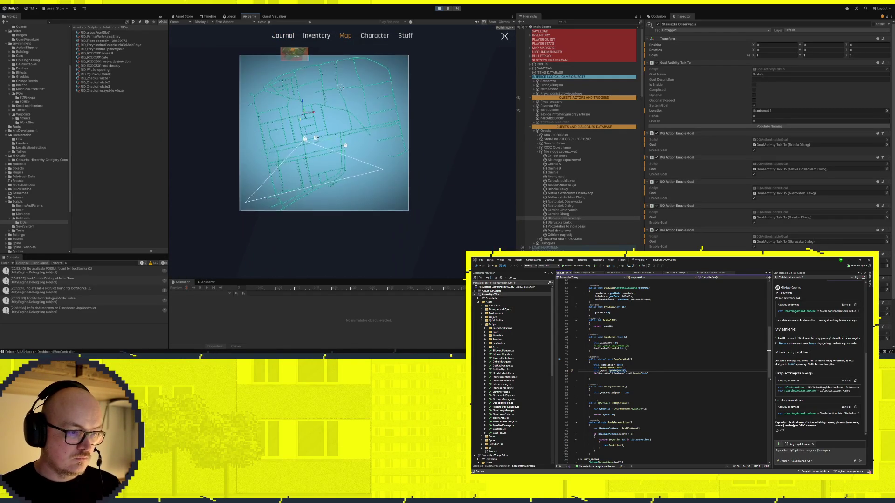
scroll(342, 151, "up", 3)
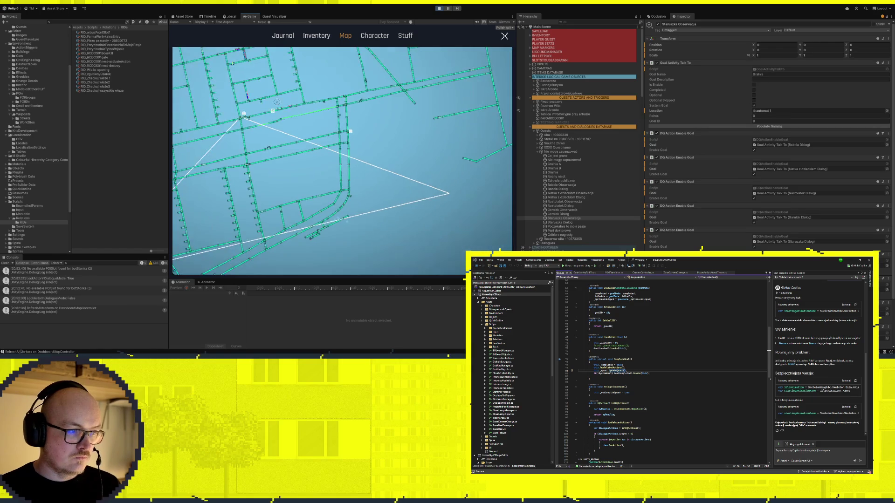
left_click(503, 36)
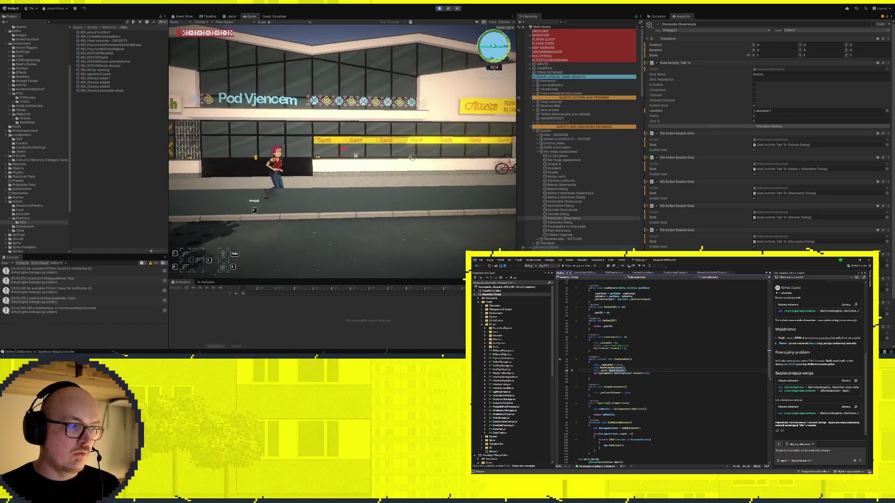
Walk the character right along the street, then back left to the Skra Arcade entrance
key("d")
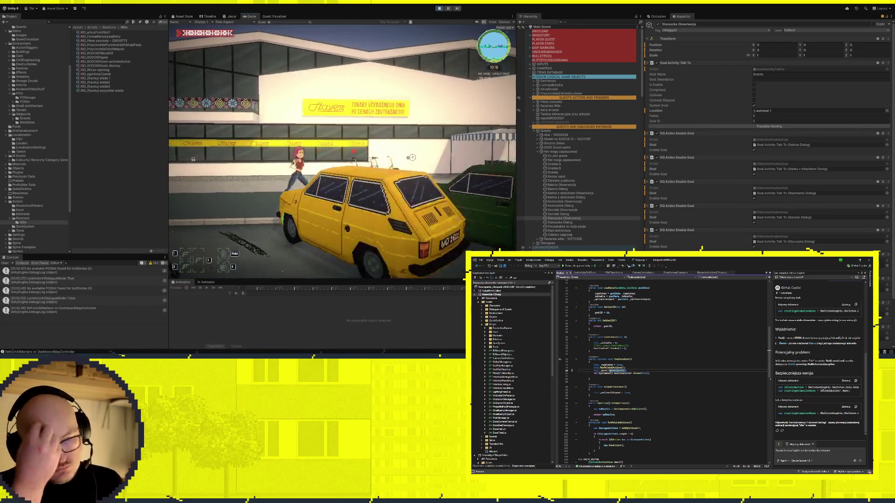
key("d")
key("a")
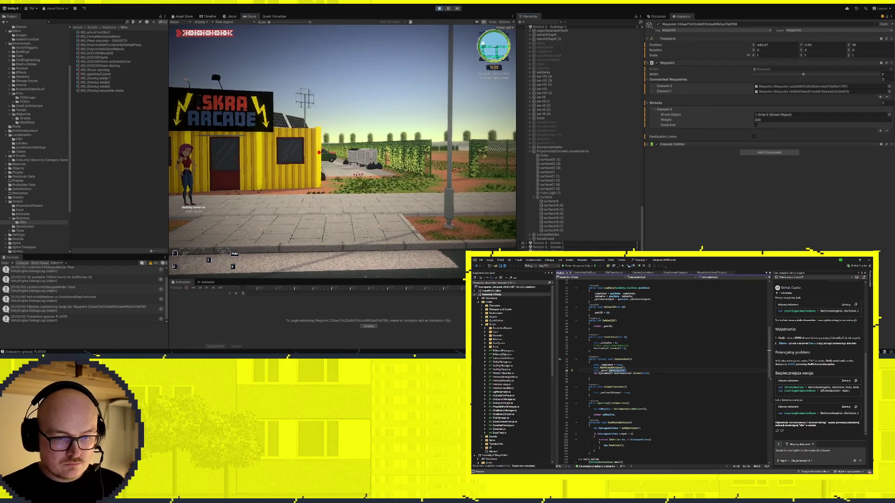
Set the time of day to 17:05, enter the arcade, talk to the nearby character, and check the journal
left_click(843, 95)
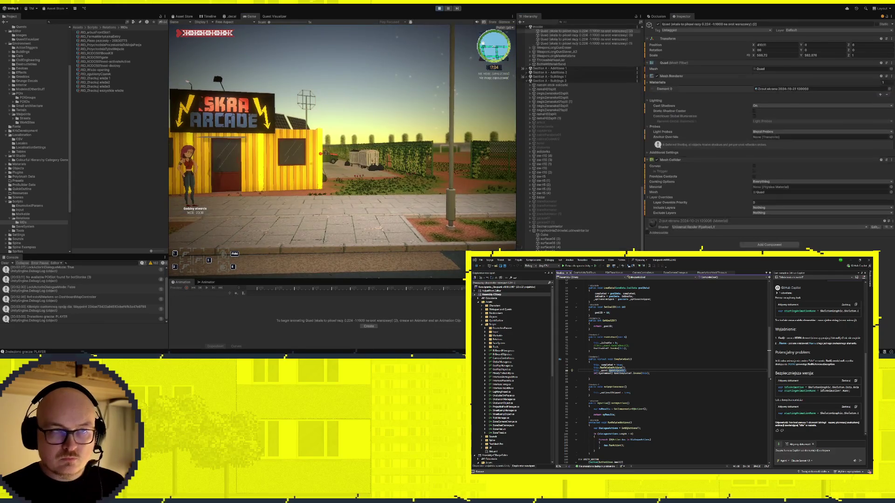
key("d")
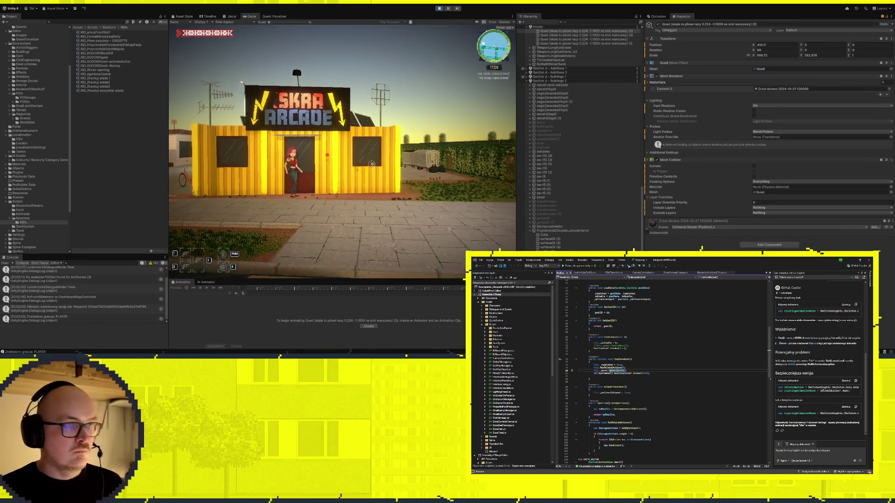
key("f")
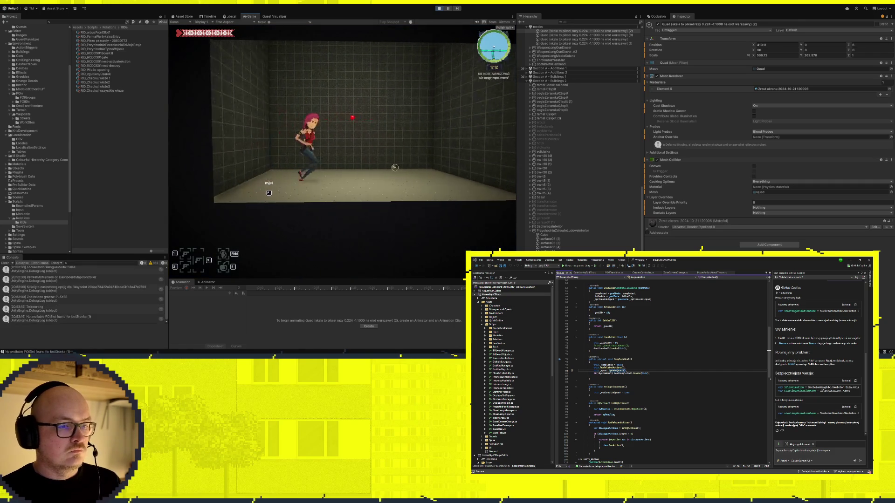
key("d")
key("d")
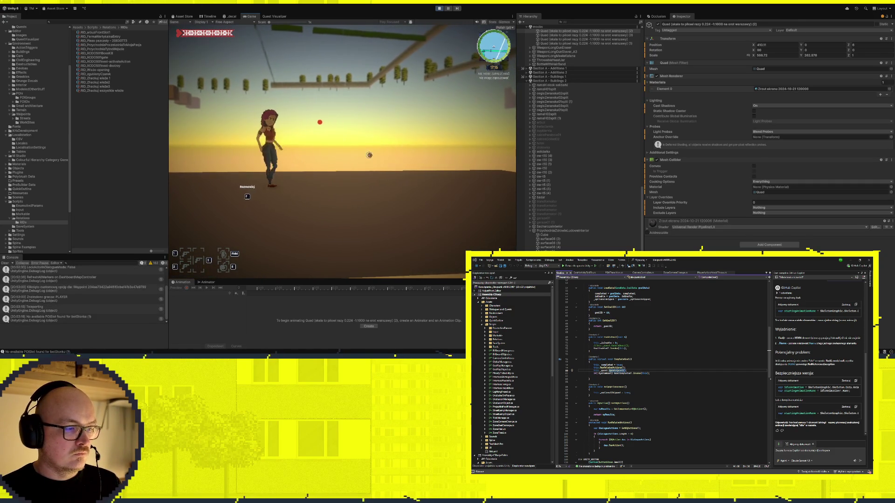
key("f")
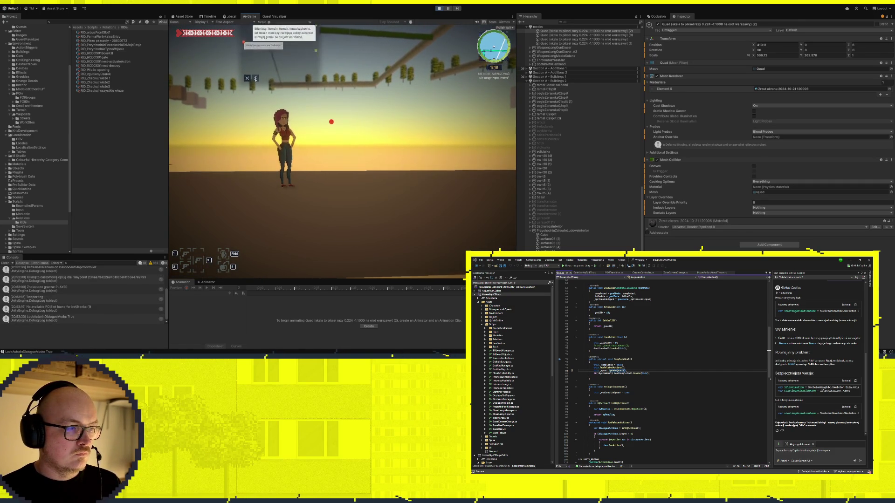
left_click(247, 78)
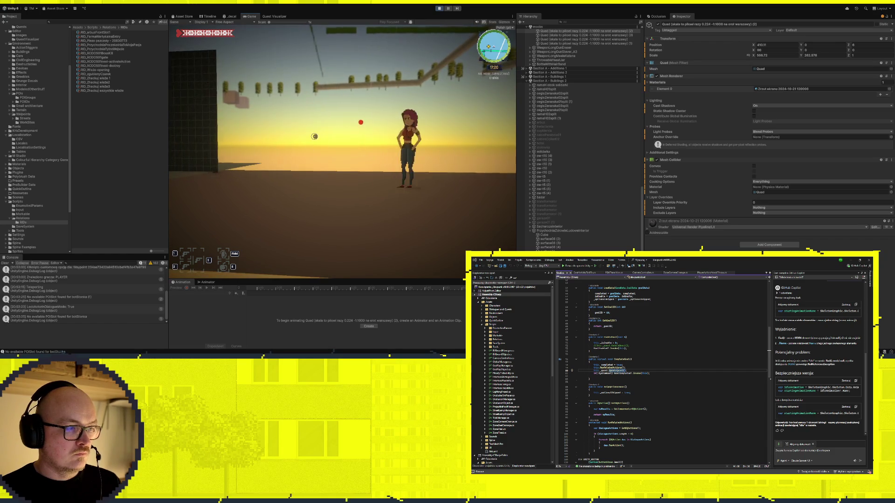
key("j")
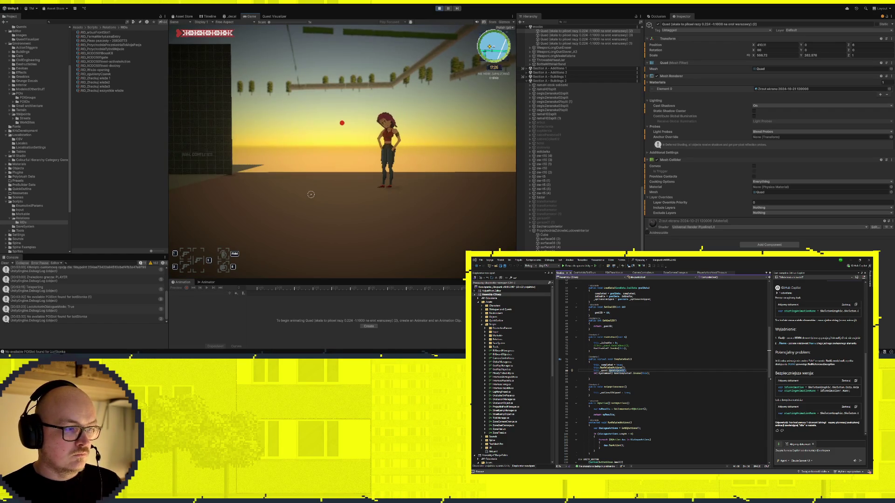
key("Tab")
key("Tab")
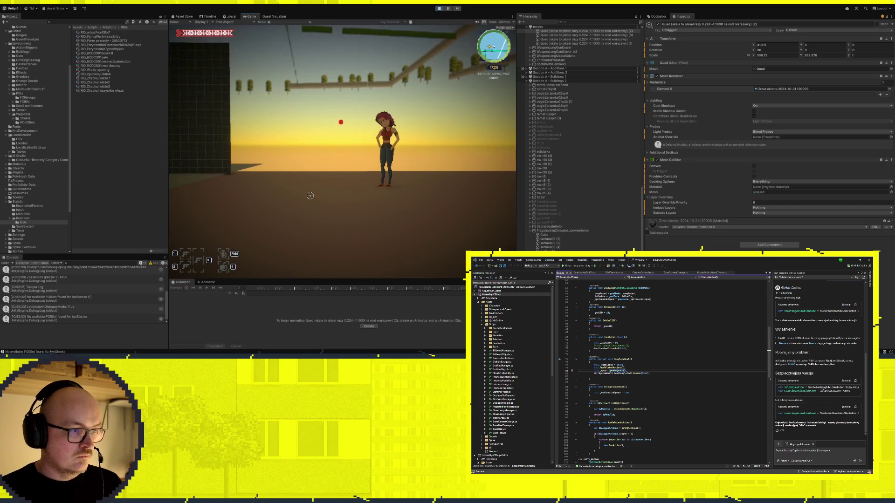
Walk along the street into the dark tiled interior, advance the conversation, and open the map
key("a")
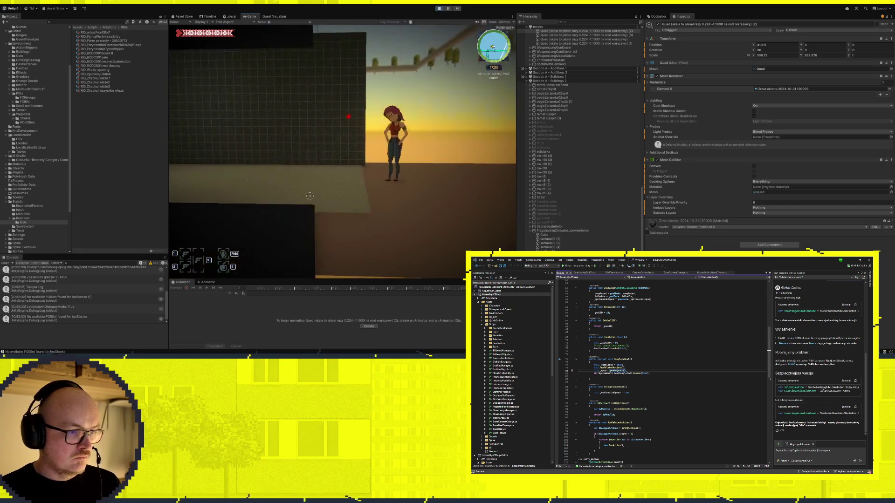
key("a")
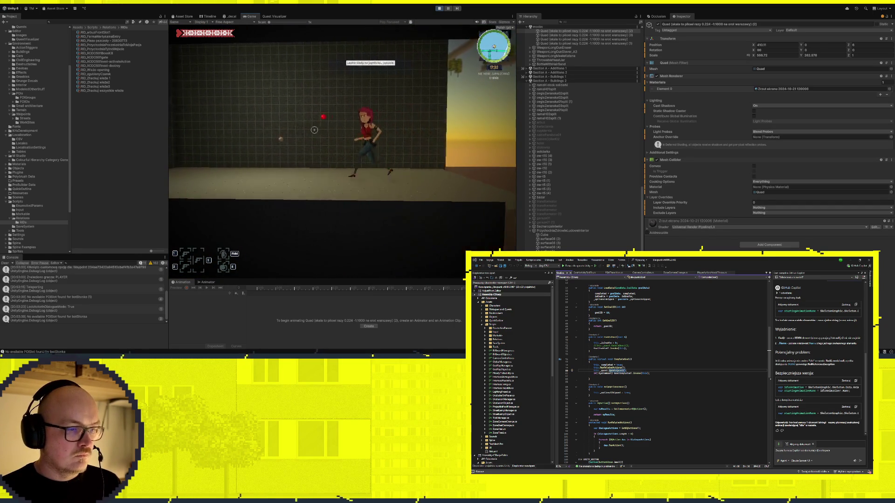
key("d")
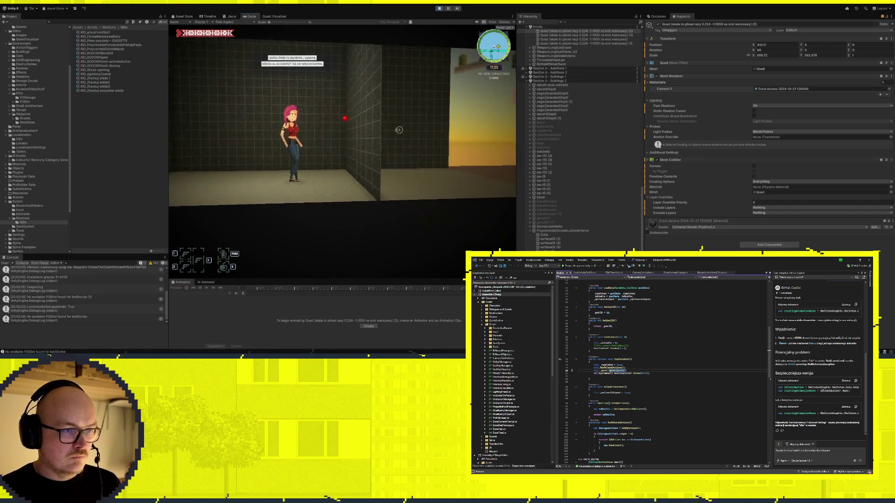
key("d")
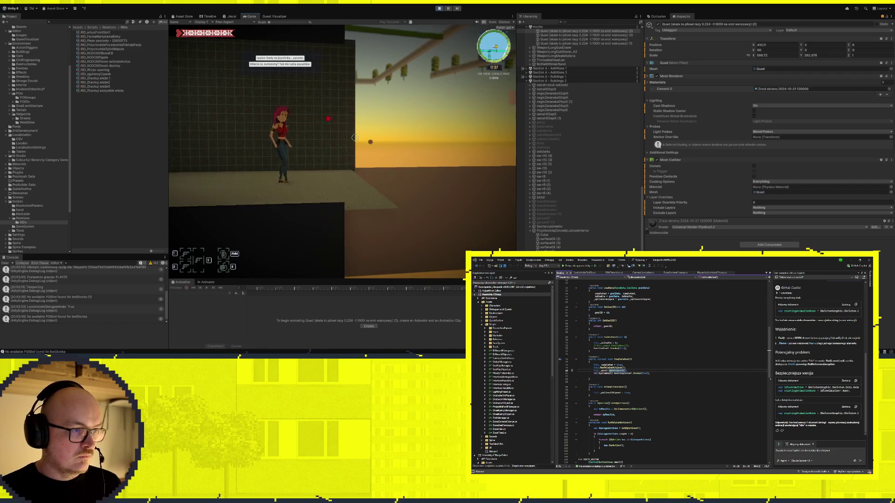
key("d")
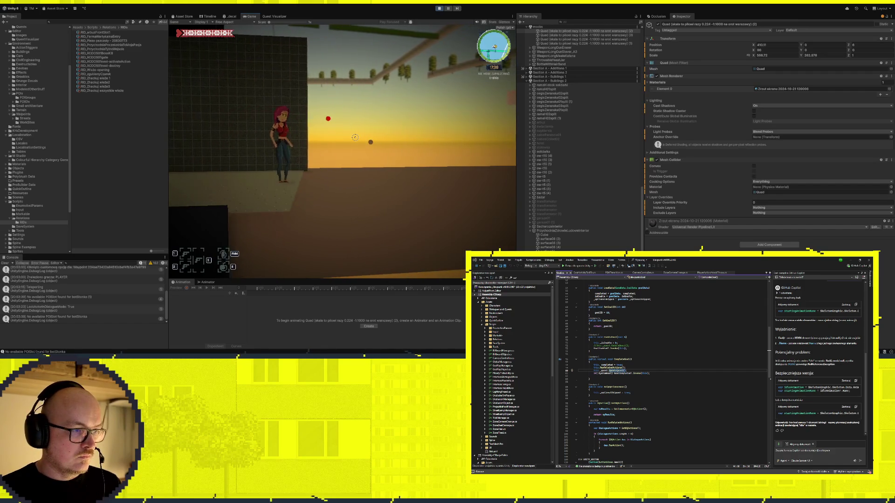
key("d")
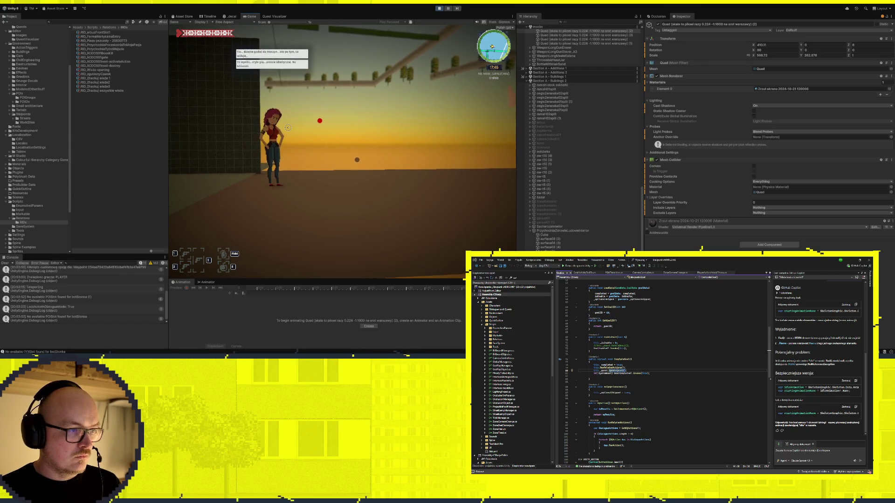
key("e")
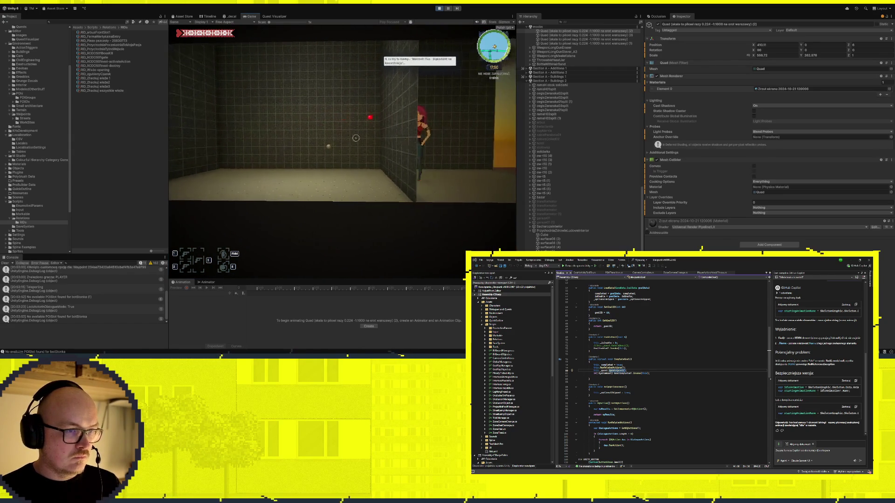
key("Tab")
key("Tab")
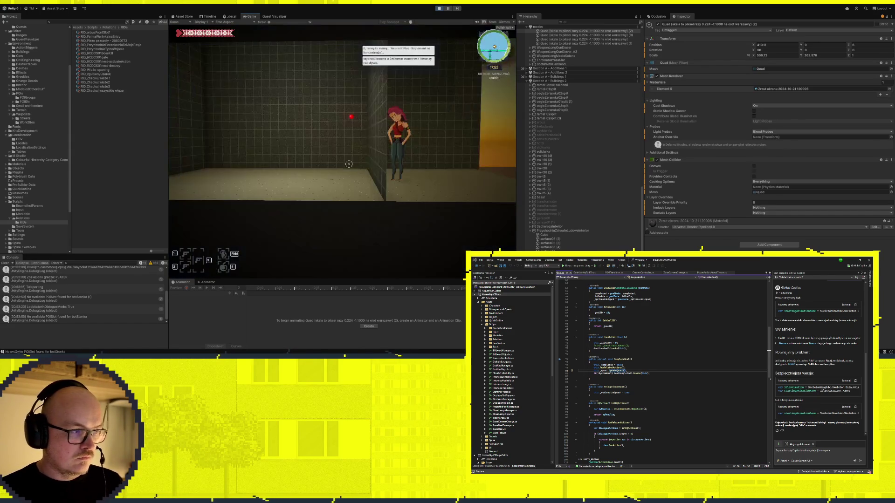
key("a")
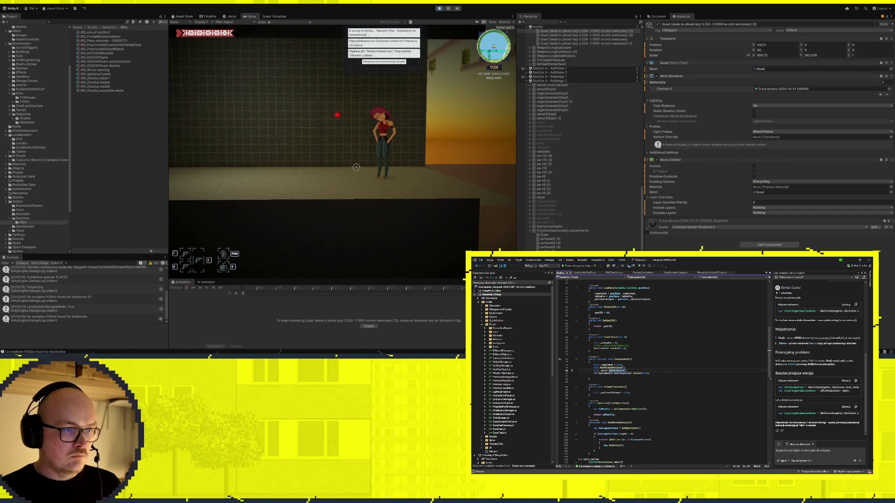
key("m")
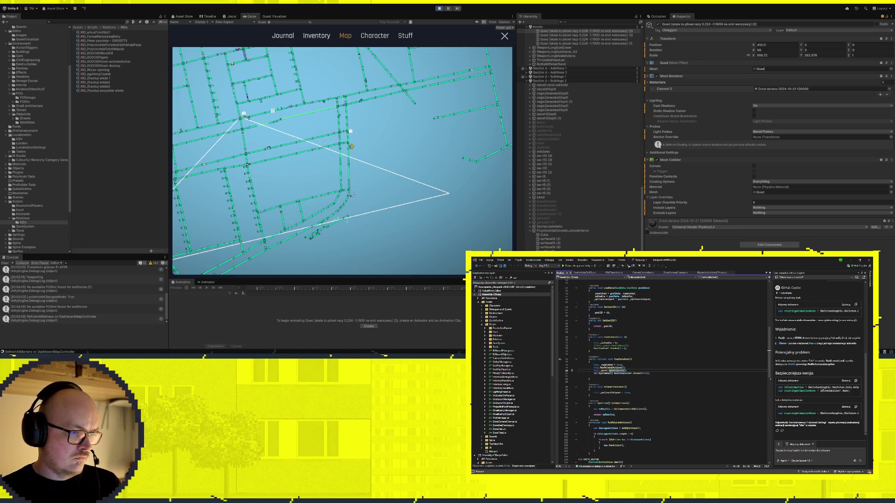
Close the map, walk into the tiled room until GOAL COMPLETED GRALNIA appears, then open the journal
key("m")
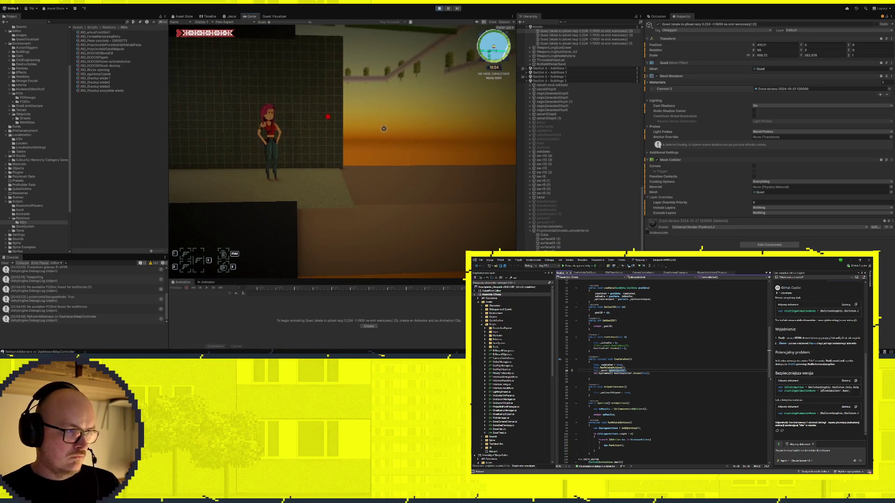
key("a")
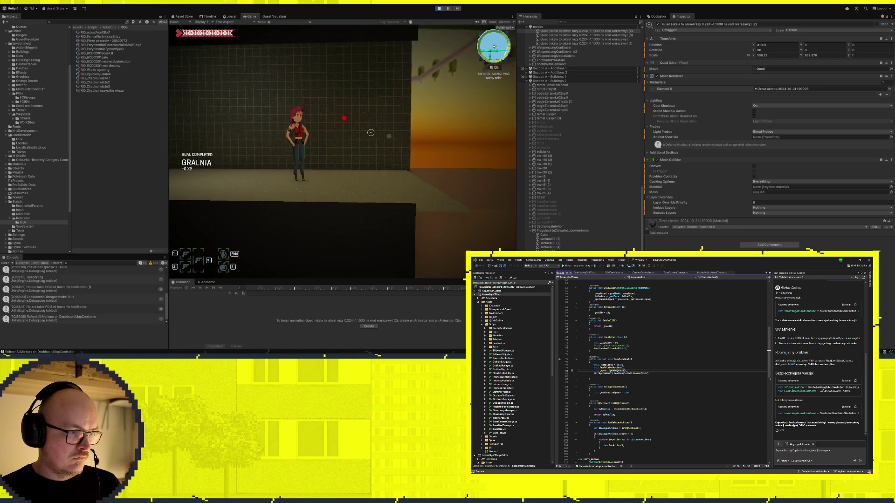
key("d")
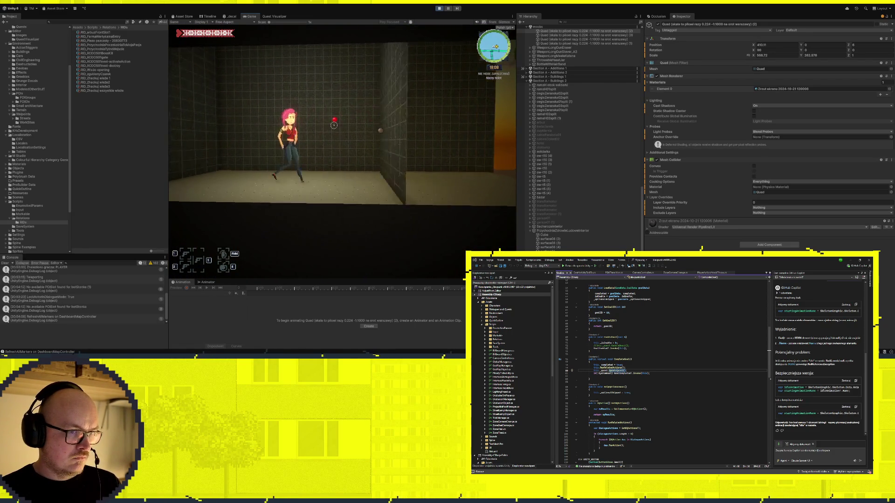
key("d")
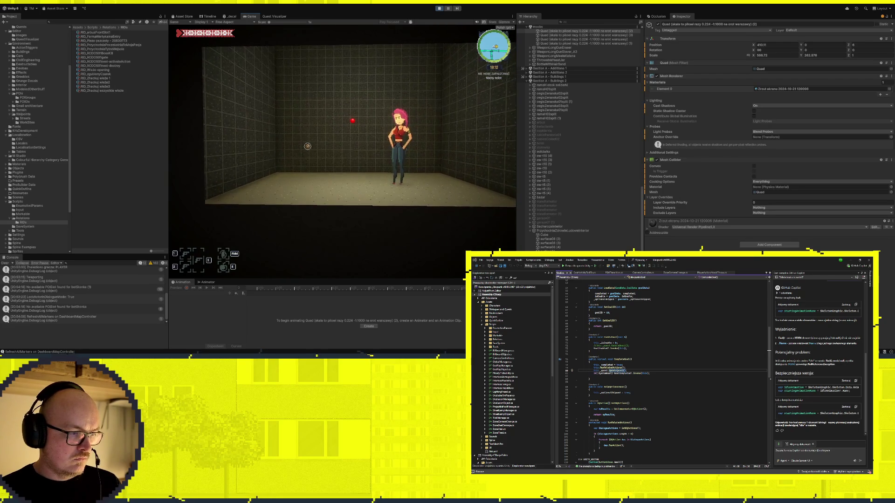
key("j")
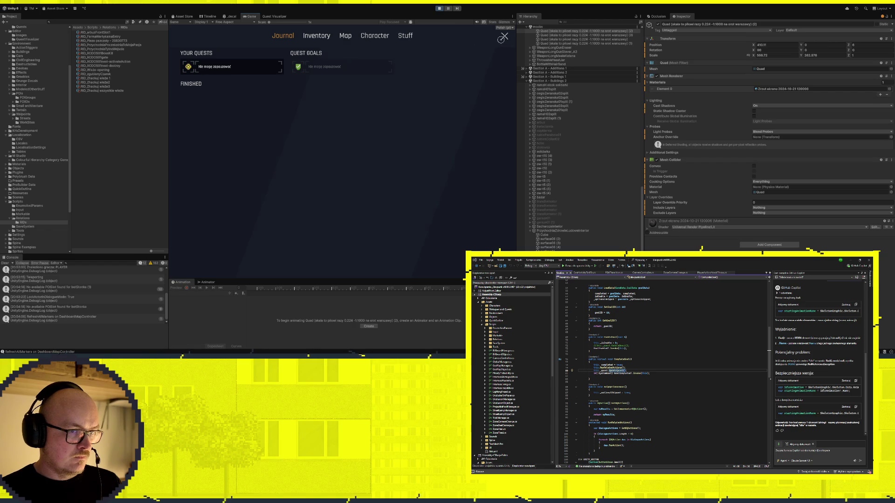
Close the journal, walk left to the room exit, and leave the arcade at the Wyjdź prompt
left_click(501, 39)
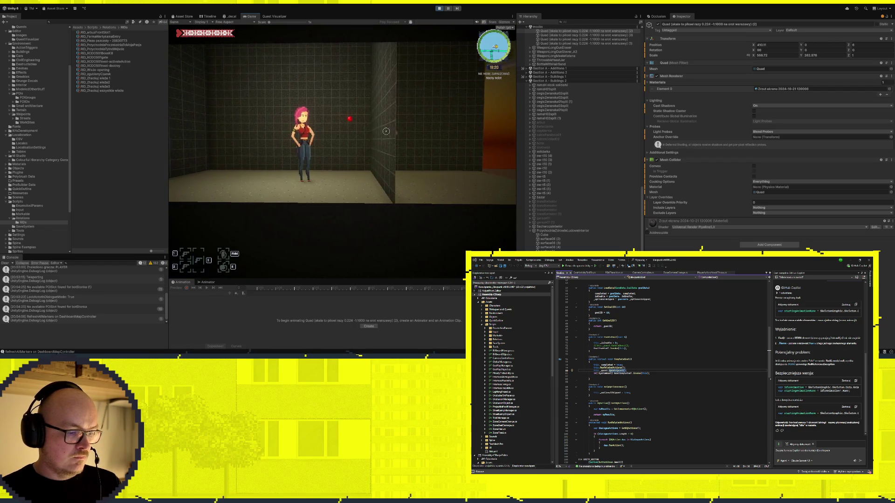
key("d")
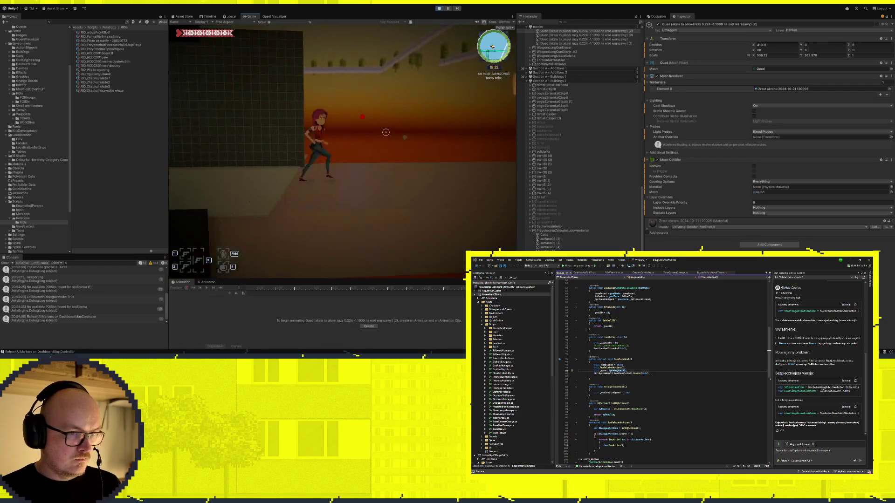
key("a")
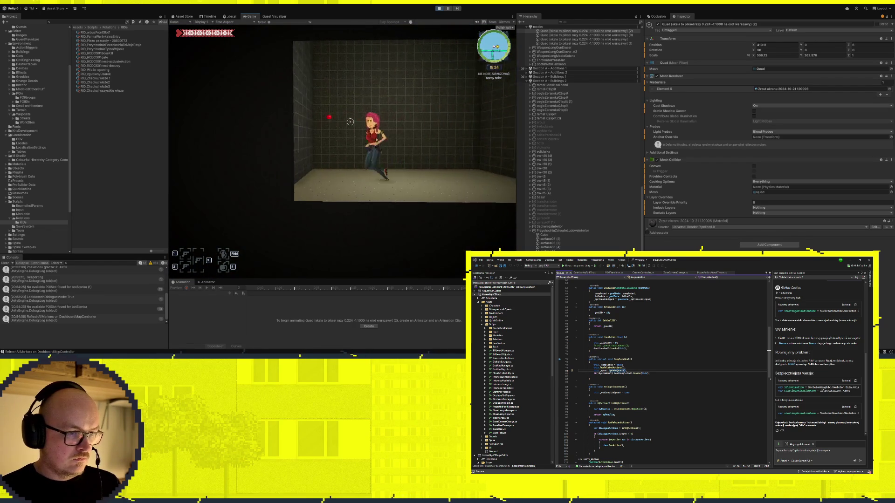
key("a")
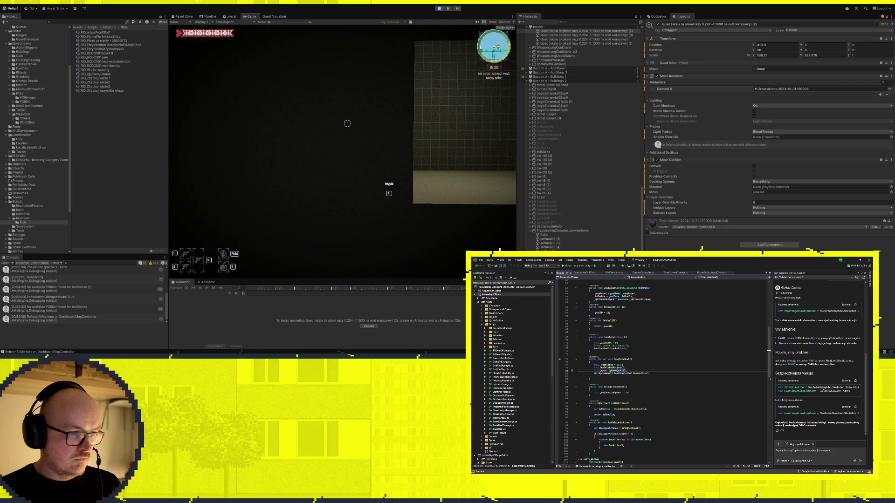
key("f")
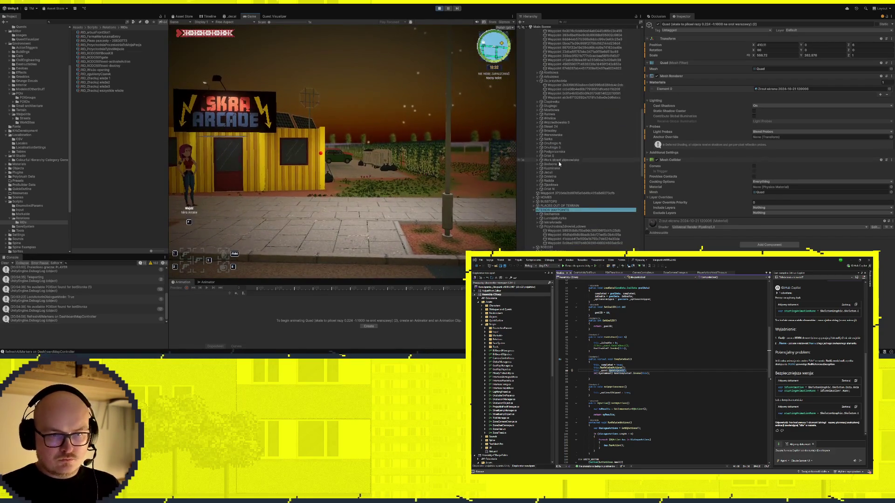
Select the Gralnia goal object in the Hierarchy to view its Goal Activity Talk To settings
scroll(564, 154, "up", 10)
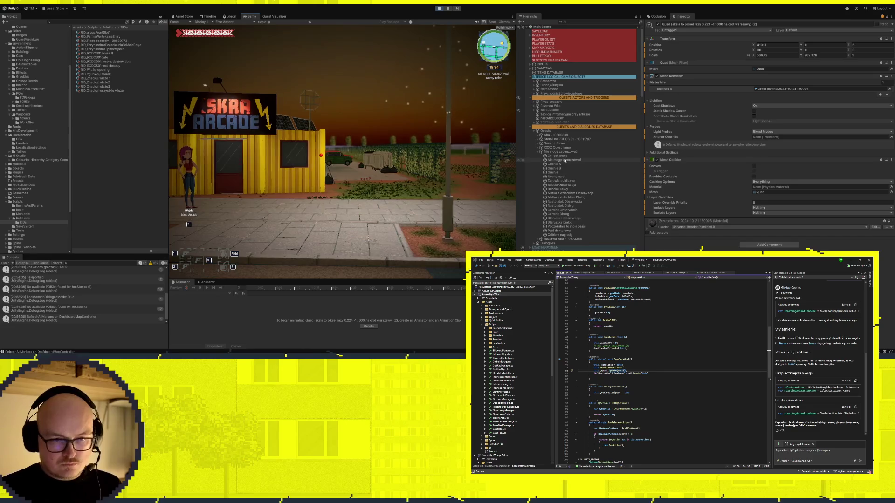
left_click(559, 173)
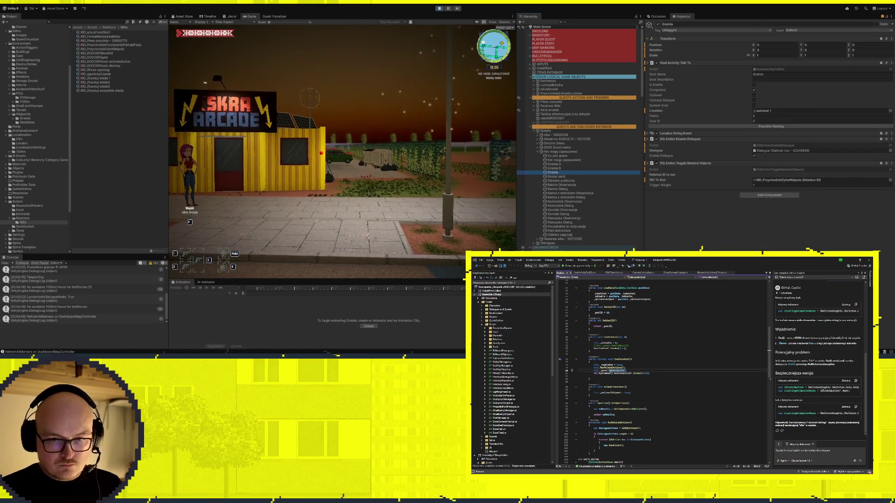